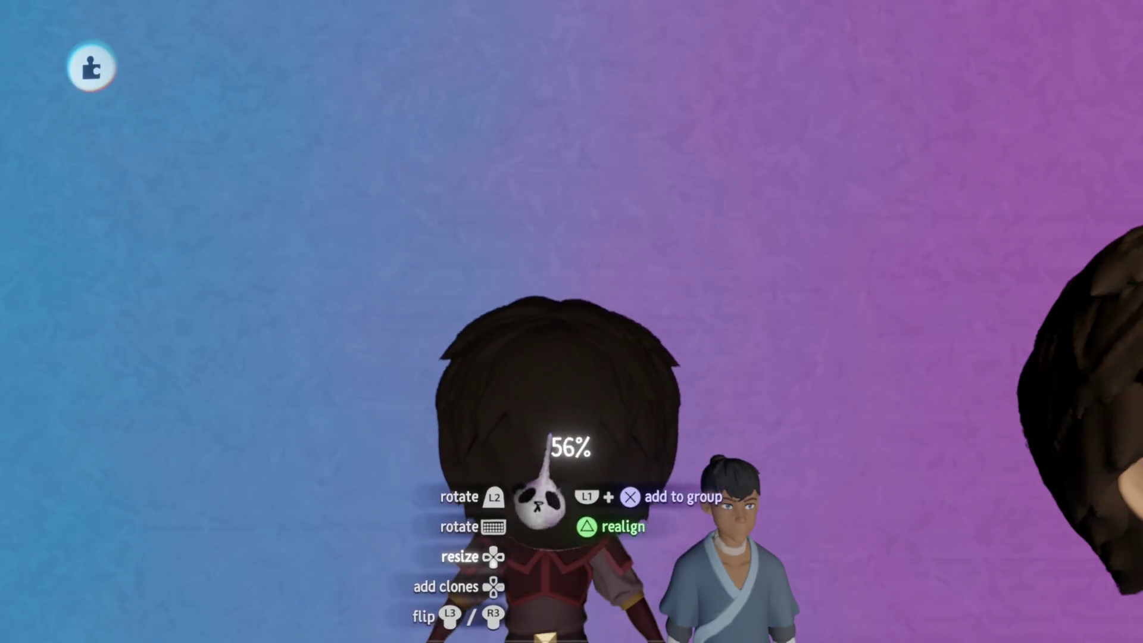
- Place the dark hair piece on the red-robed character's head, checking it from the front and above
left_click_drag(536, 387, 559, 501)
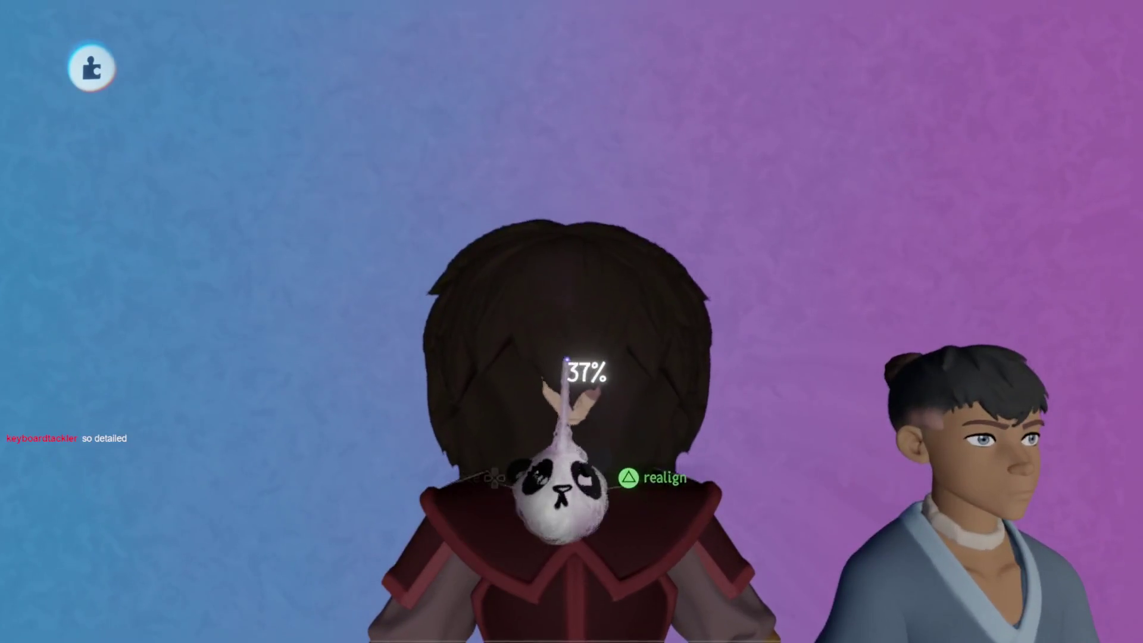
left_click_drag(567, 356, 565, 362)
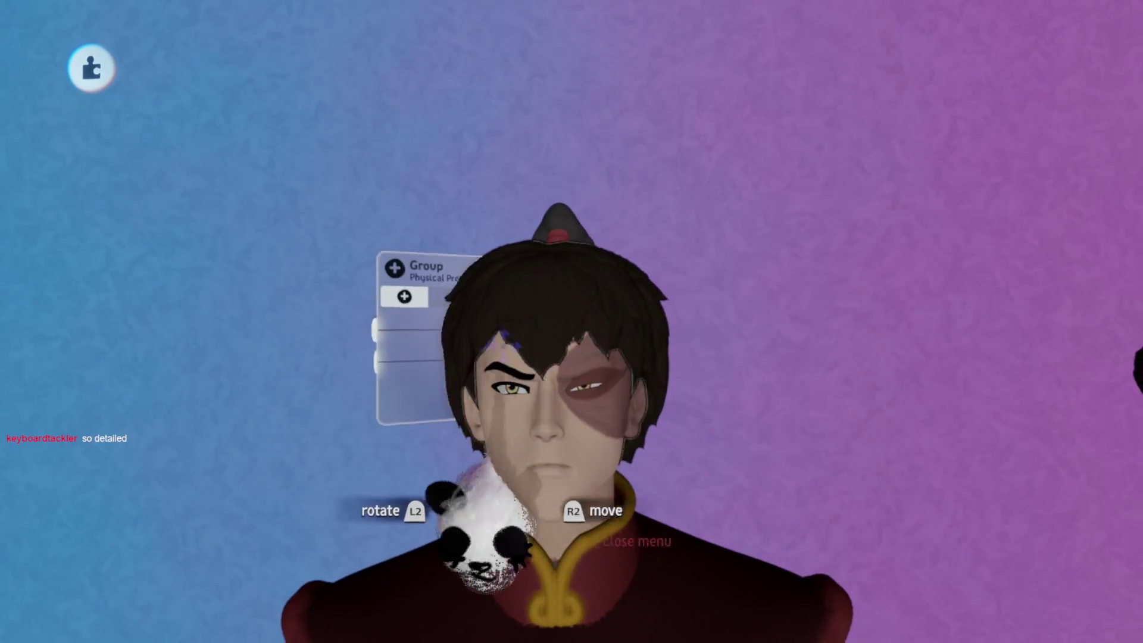
mouse_move(551, 328)
left_mouse_down()
mouse_move(531, 286)
mouse_move(506, 304)
mouse_move(497, 276)
mouse_move(490, 323)
mouse_move(485, 310)
mouse_move(551, 299)
left_mouse_up()
- Lower the hair sculpture's tint amount to 16% and close its properties
key("Tab")
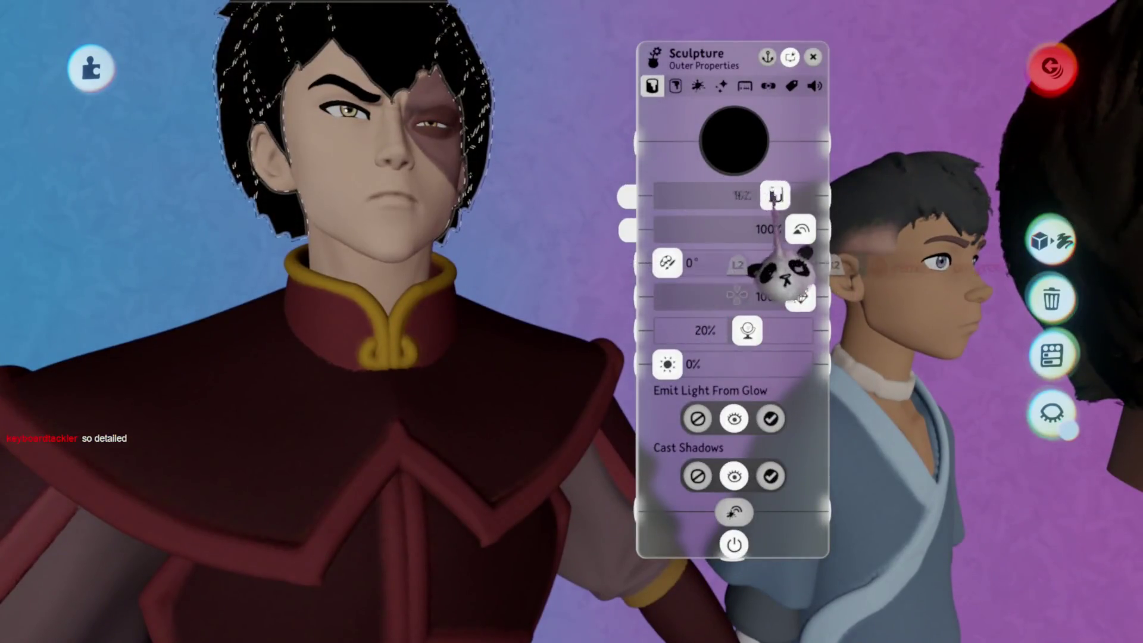
mouse_move(778, 271)
left_mouse_down()
mouse_move(689, 298)
mouse_move(702, 286)
left_mouse_up()
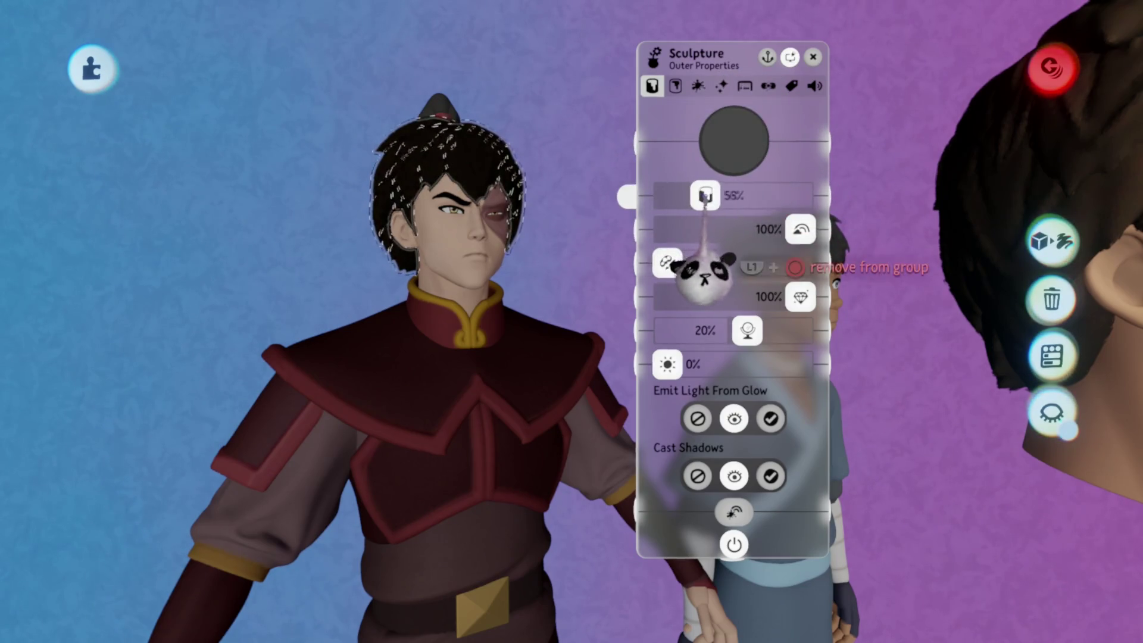
key("Escape")
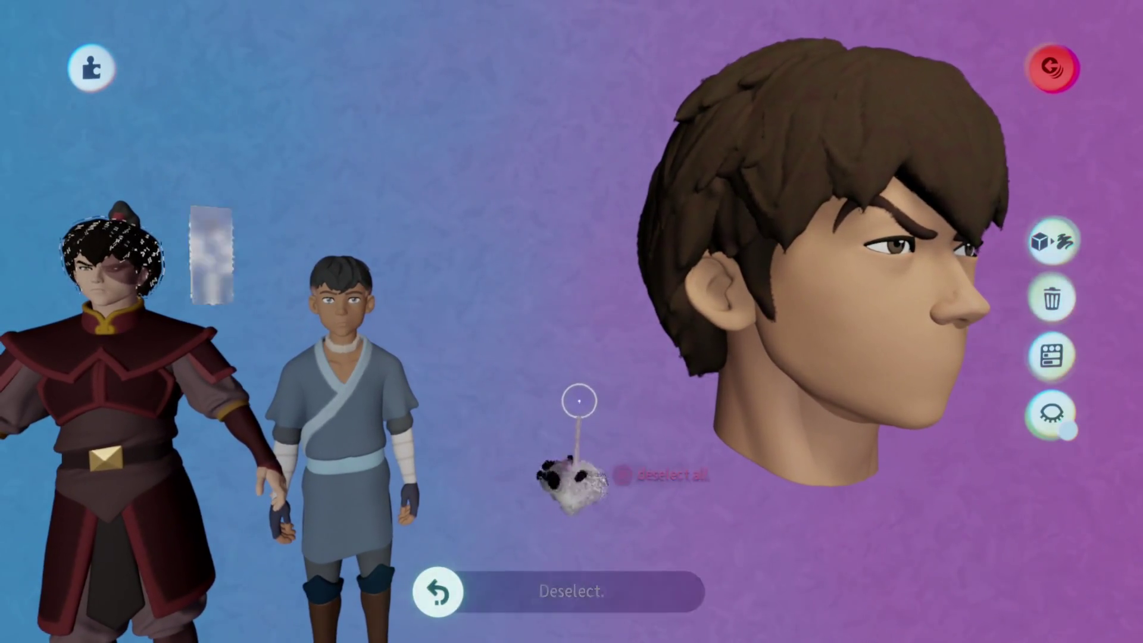
left_click(580, 402)
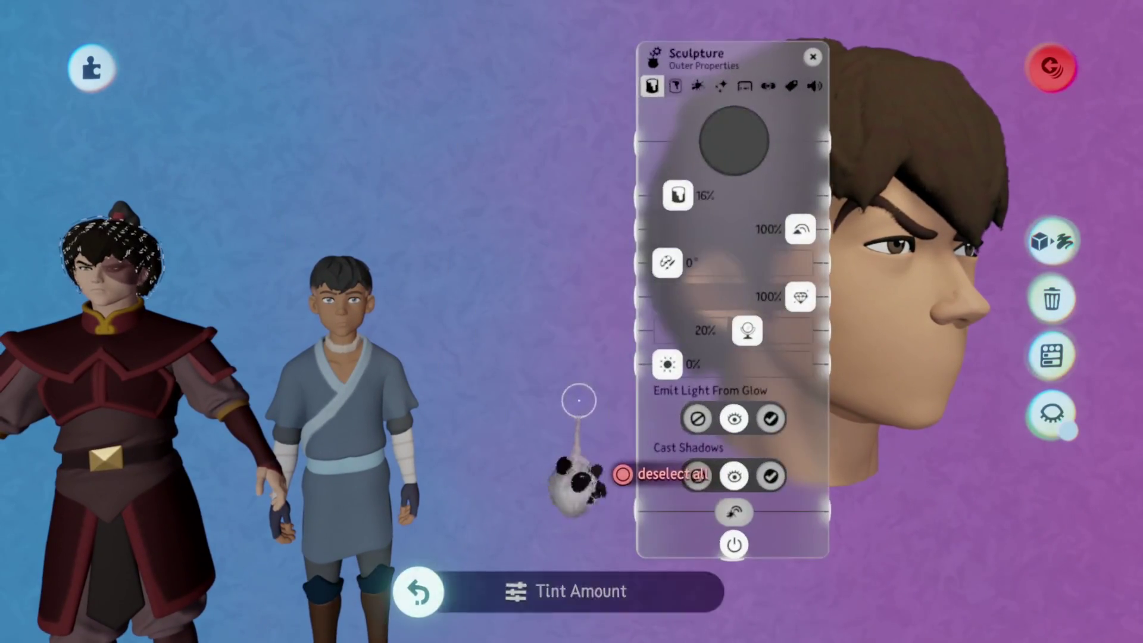
key("Escape")
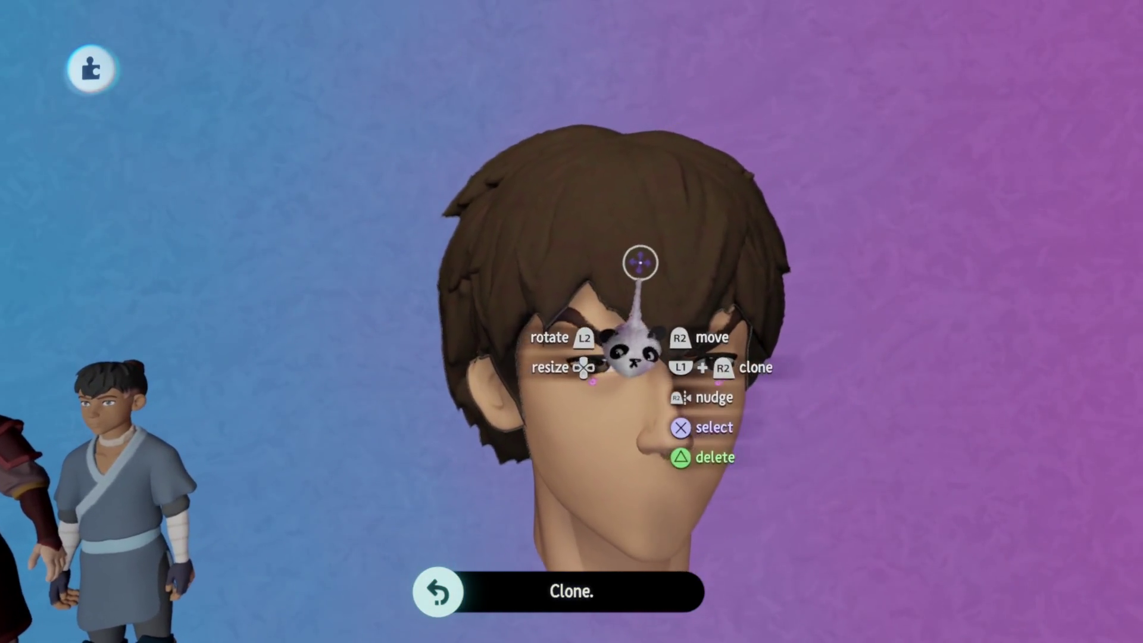
- Hide the brown hair and move a copy of the bald head up and back
key("Delete")
key("Escape")
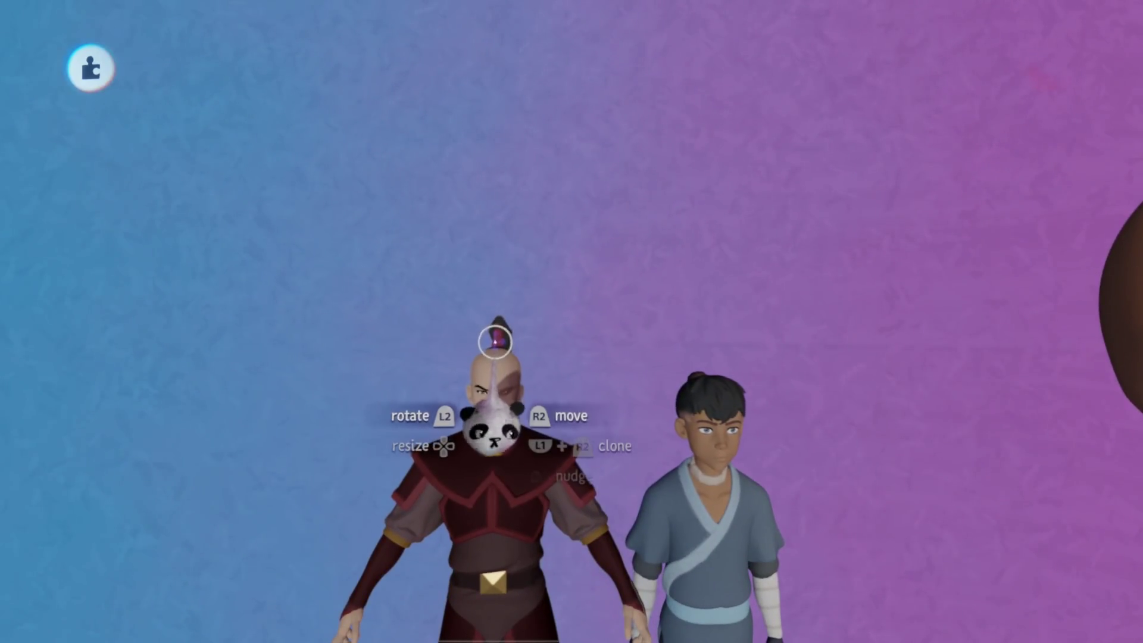
mouse_move(494, 411)
left_mouse_down()
mouse_move(556, 339)
mouse_move(563, 372)
left_mouse_up()
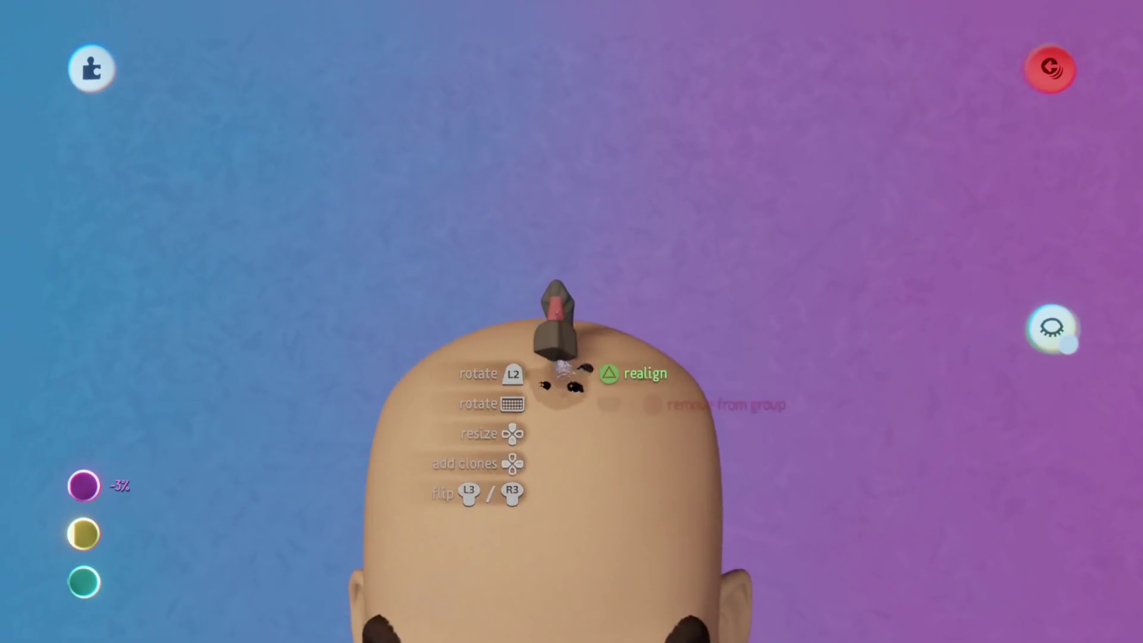
mouse_move(559, 285)
left_mouse_down()
mouse_move(565, 268)
mouse_move(566, 287)
mouse_move(486, 304)
left_mouse_up()
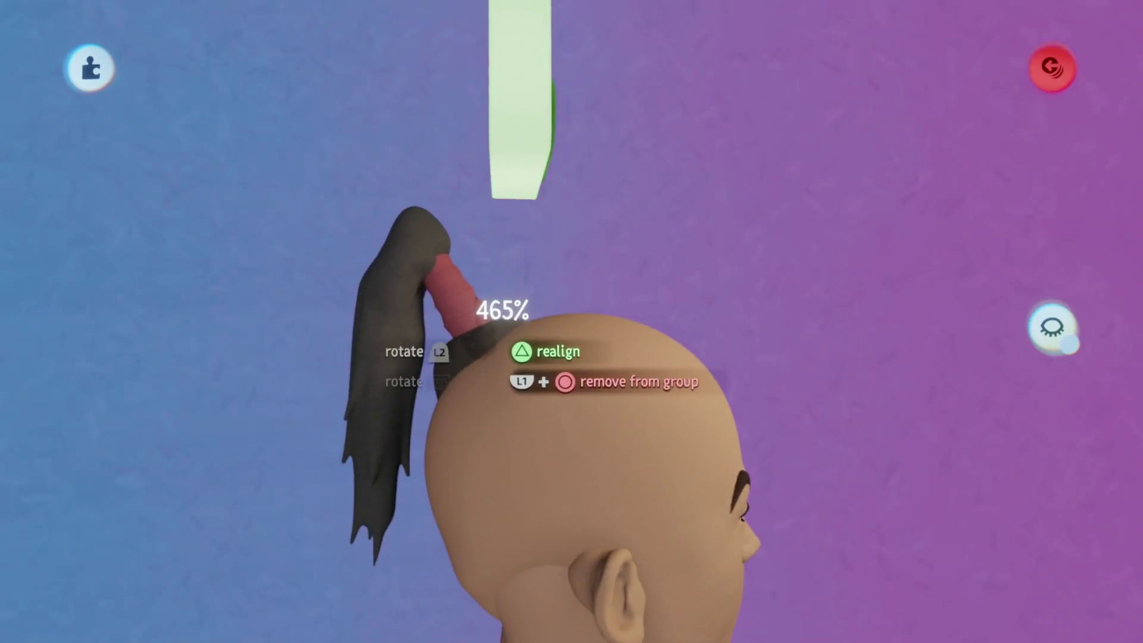
left_click_drag(483, 370, 549, 459)
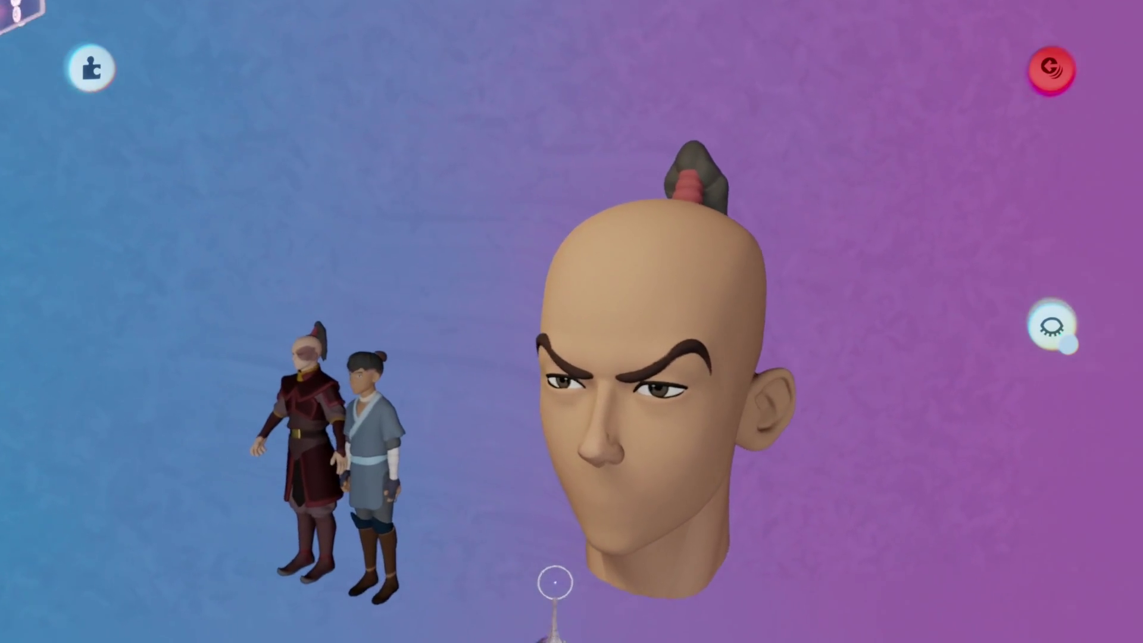
- Restore the brown hair, remove the leftover topknot copy, and bring up the pause menu
left_click(556, 567)
left_click(606, 388)
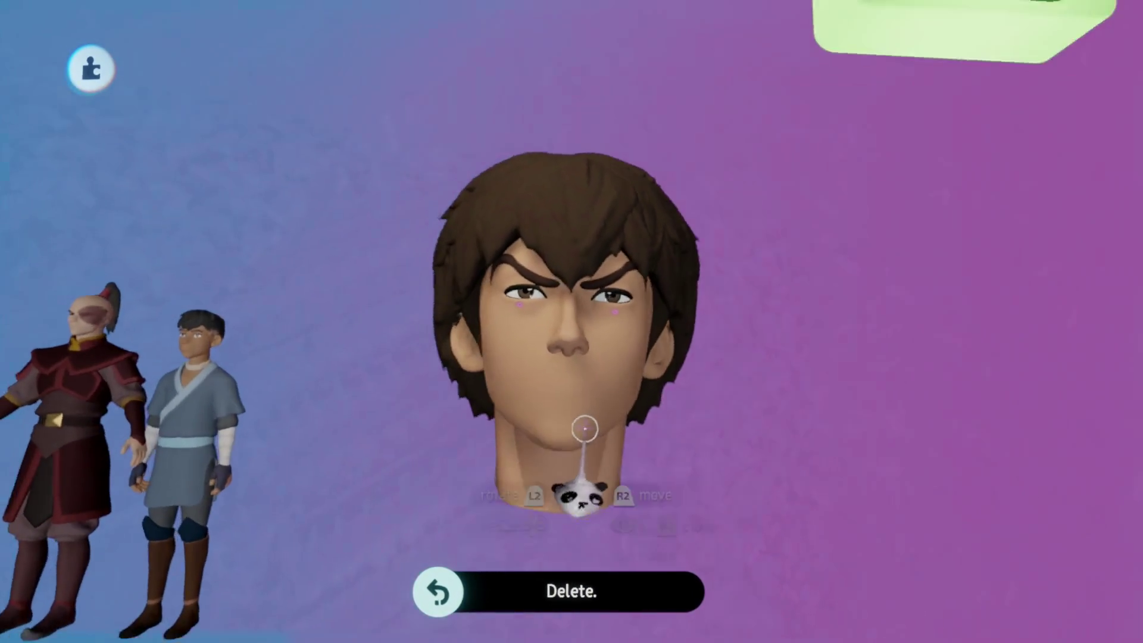
key("Escape")
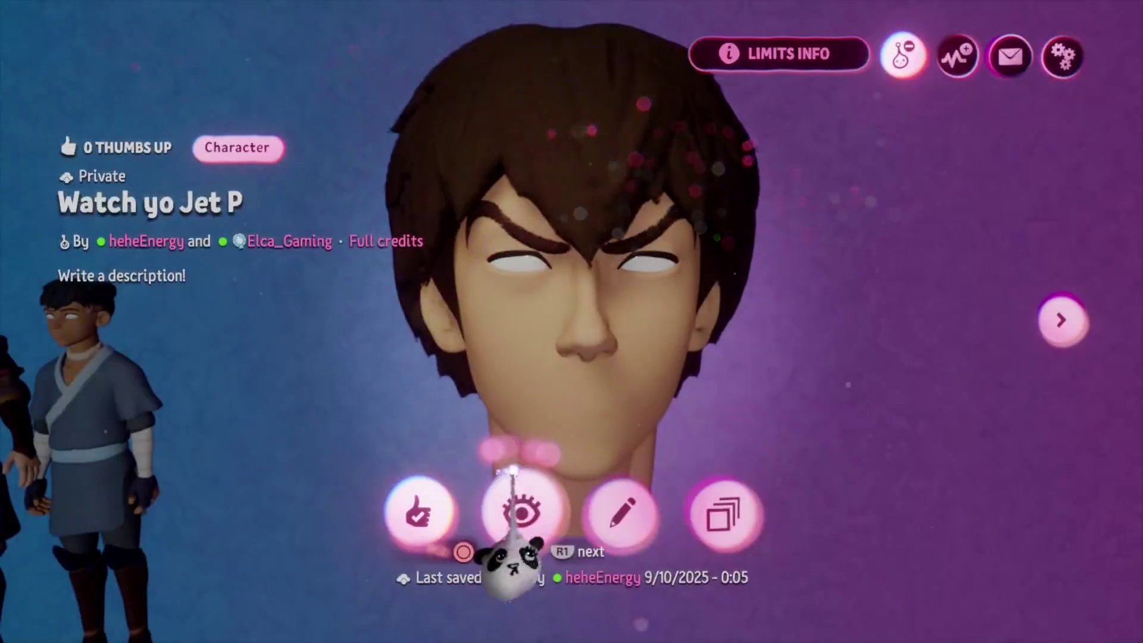
- Switch to the June creation, open it for editing, and view her from a low angle
key("Right")
key("Escape")
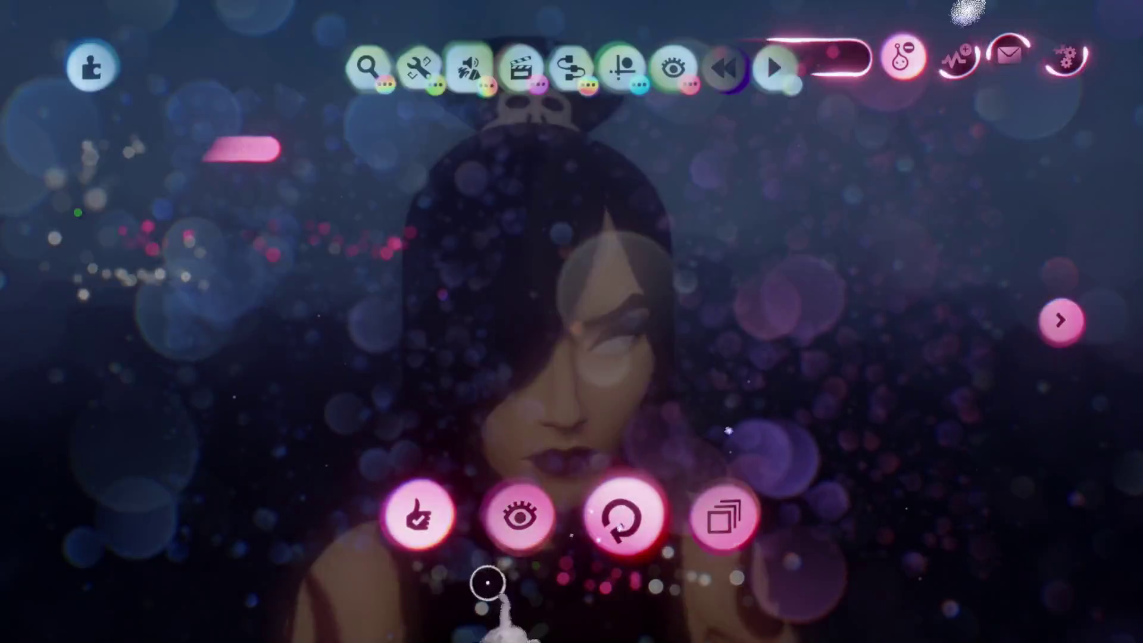
scroll(513, 507, "down", 5)
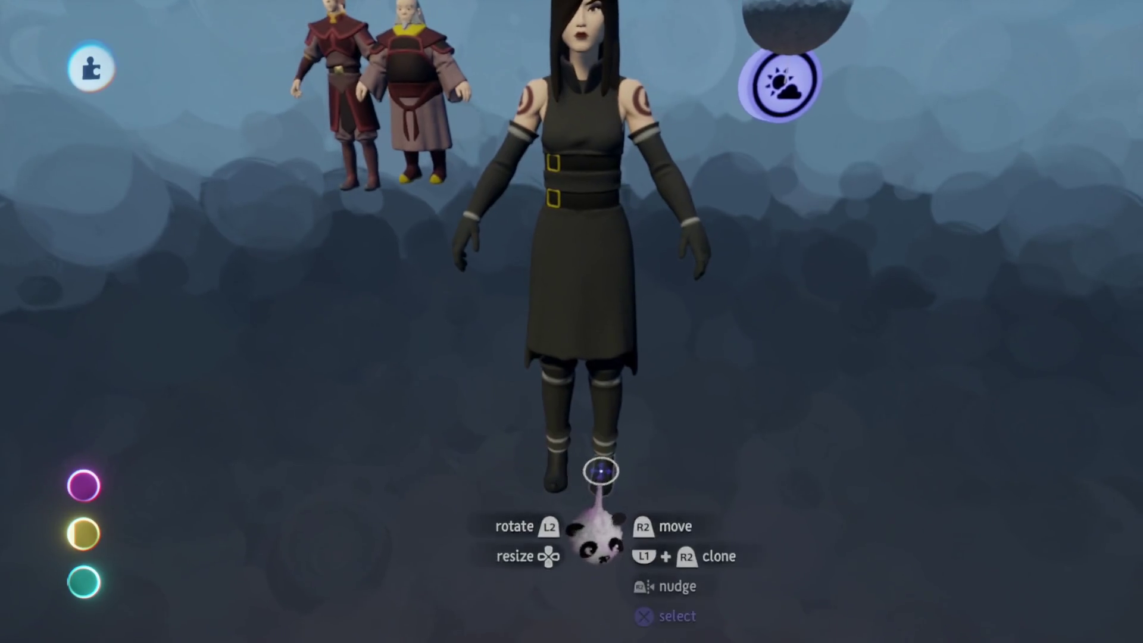
left_click_drag(599, 470, 417, 333)
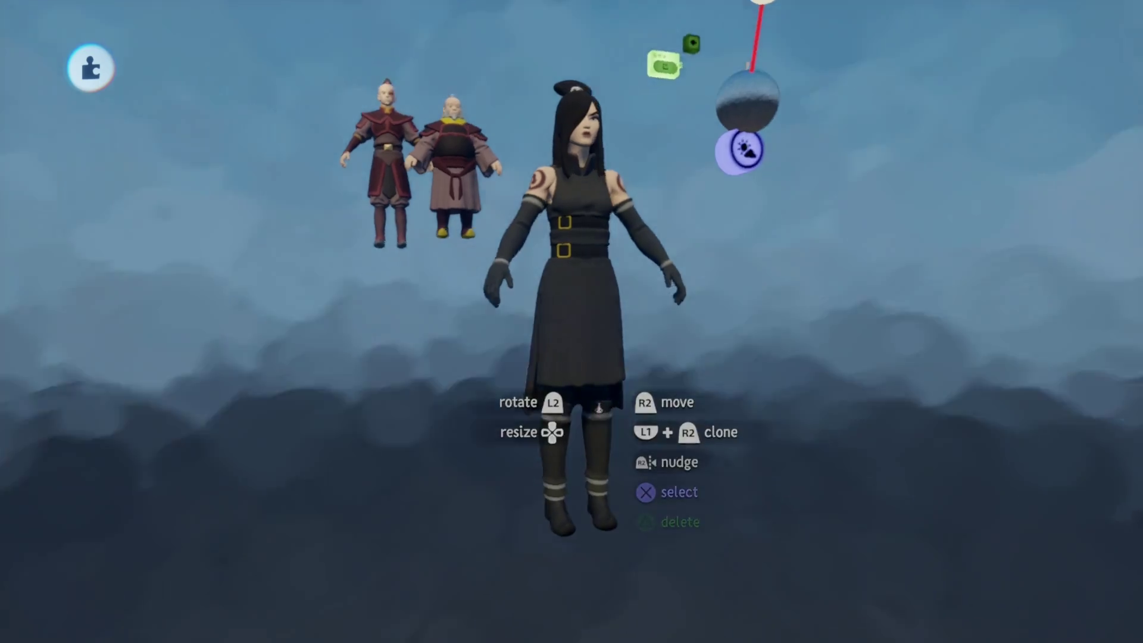
mouse_move(598, 452)
left_mouse_down()
mouse_move(597, 405)
mouse_move(560, 393)
mouse_move(536, 357)
left_mouse_up()
- Get a close view of June and grab her outstretched arm to pull it down
scroll(587, 439, "up", 5)
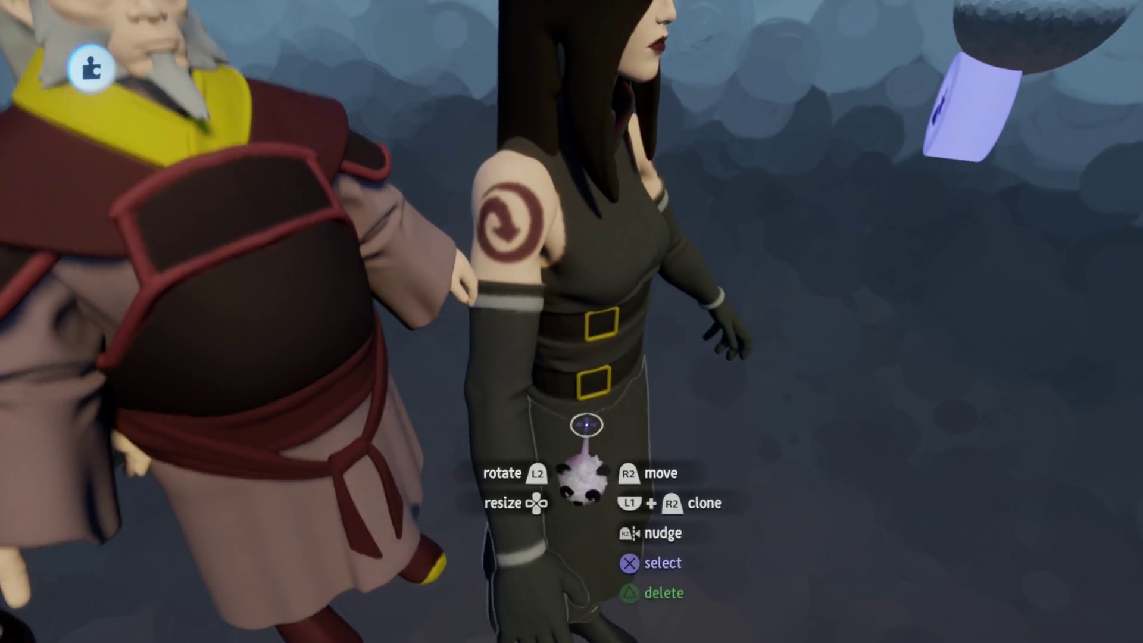
scroll(552, 378, "down", 5)
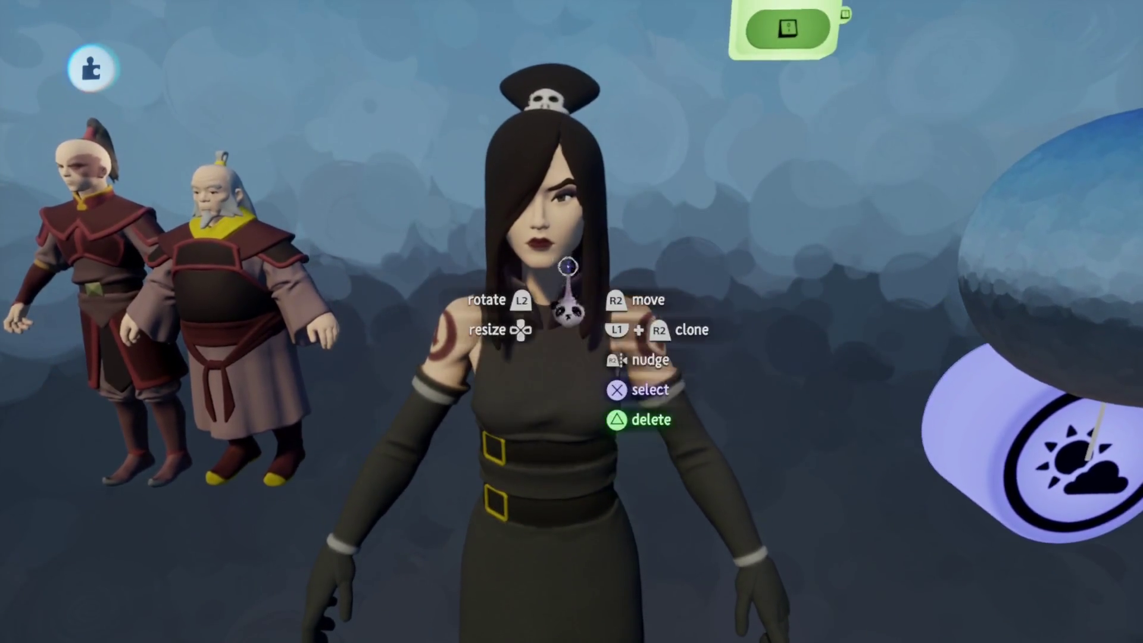
left_click_drag(574, 309, 488, 309)
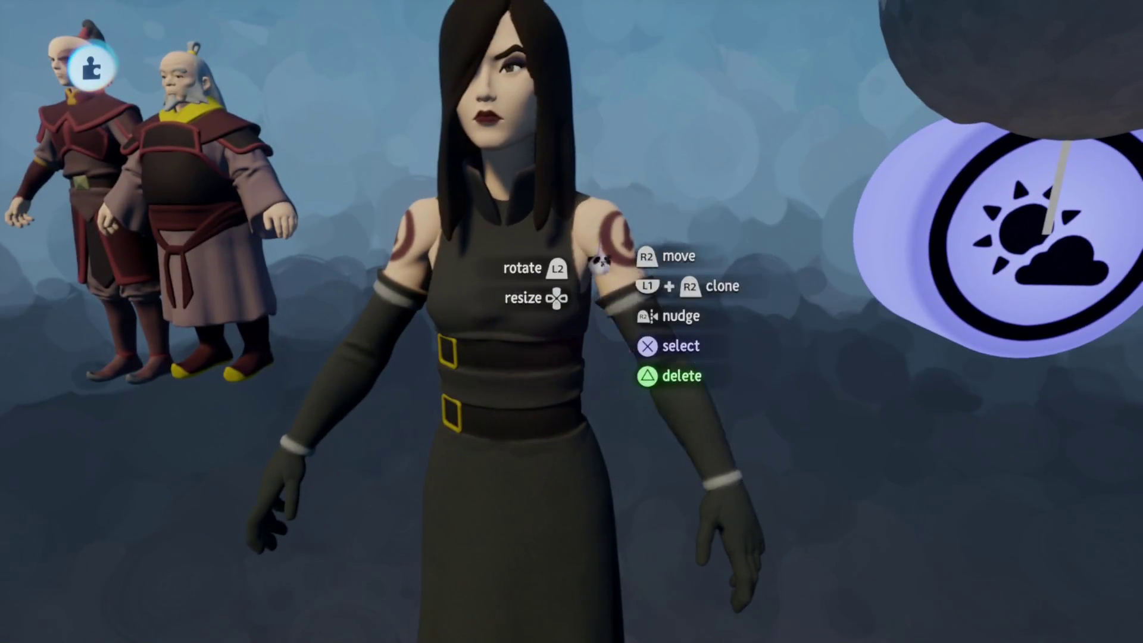
left_click_drag(599, 246, 623, 336)
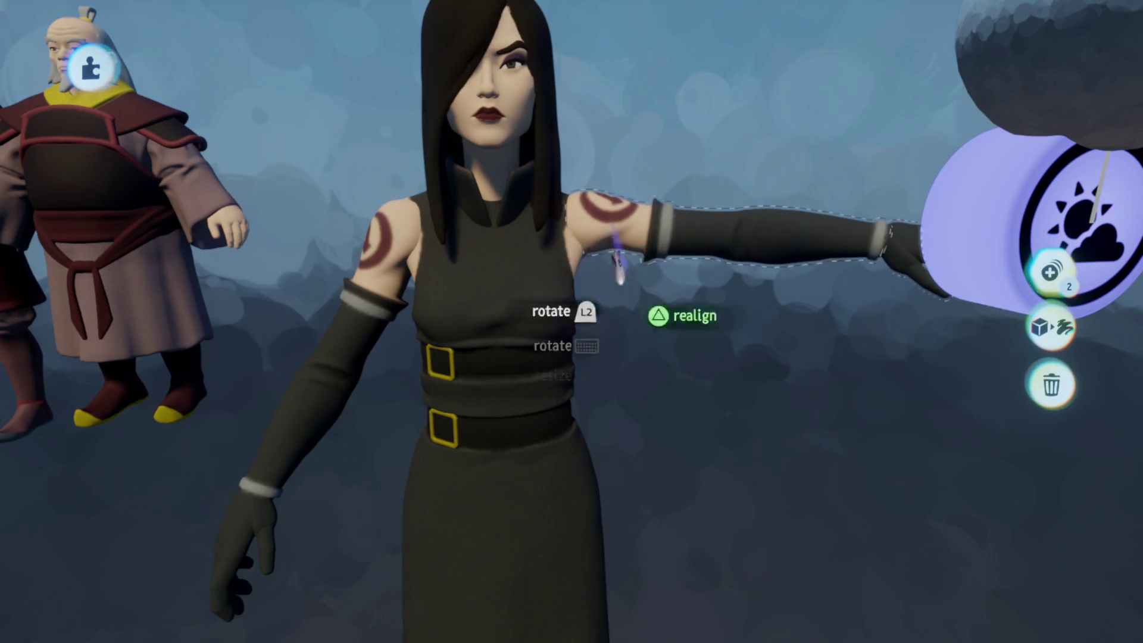
- Confirm June's lowered arm position and exit her creation from the pause menu
key("ctrl+shift+z")
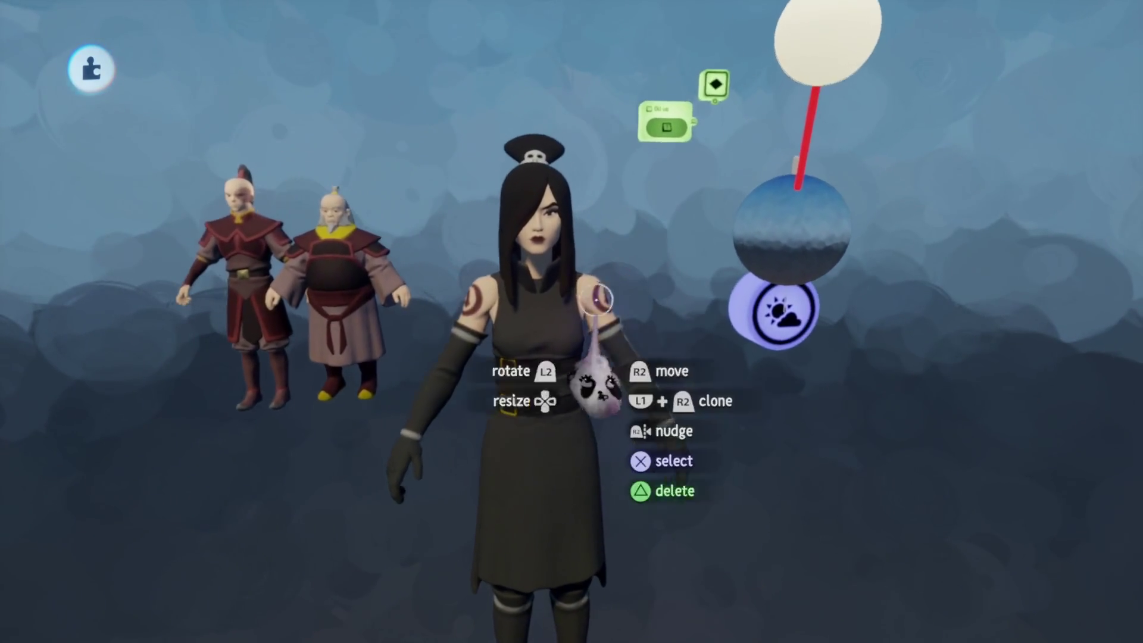
key("Escape")
left_click(774, 452)
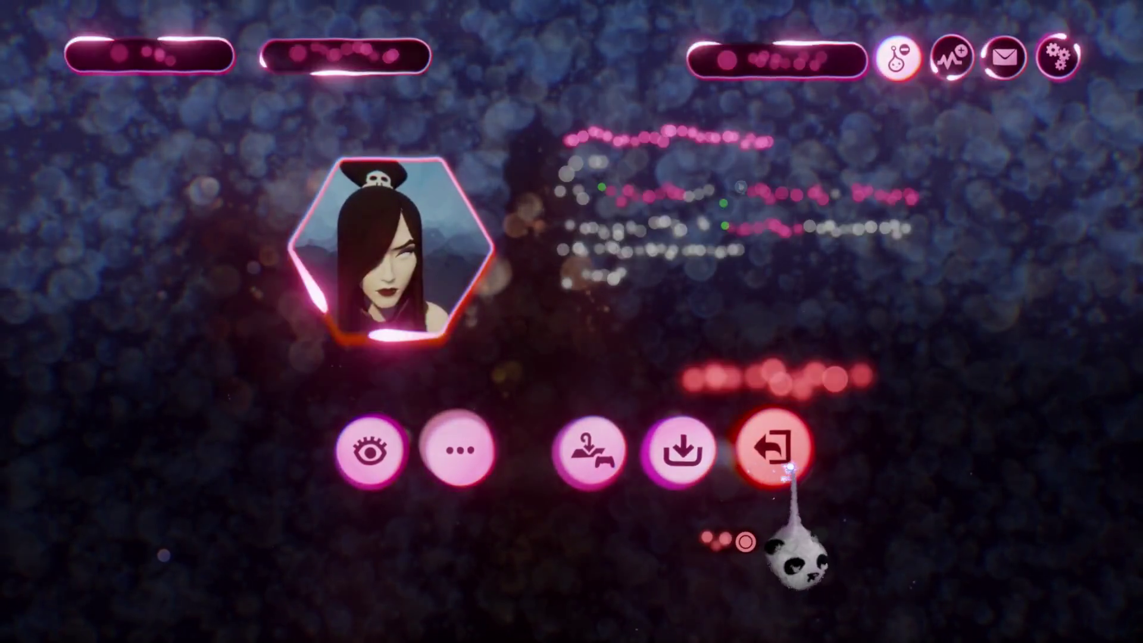
- Open Bumi's Palace [B1E05] from My Creations for editing and delete an unwanted hall element
key("Escape")
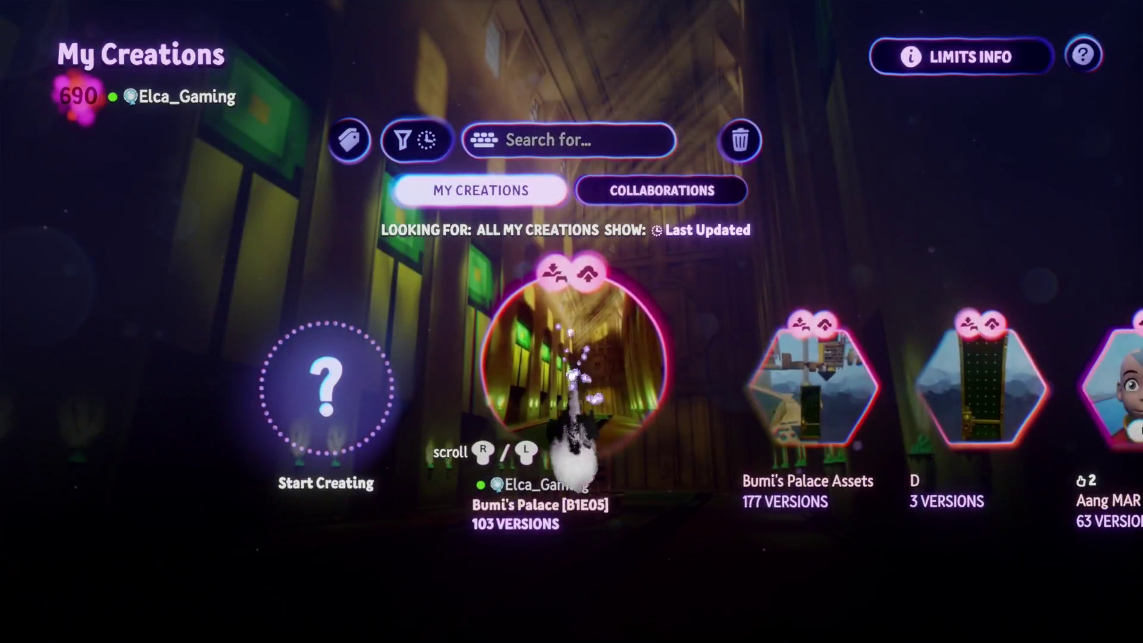
left_click(573, 381)
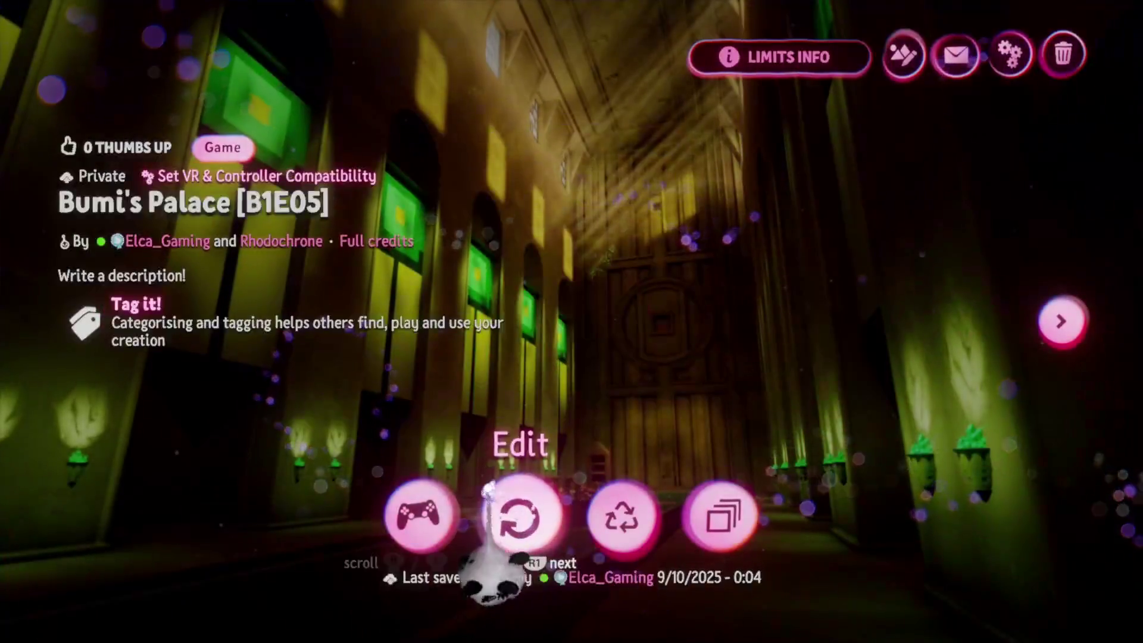
left_click(488, 490)
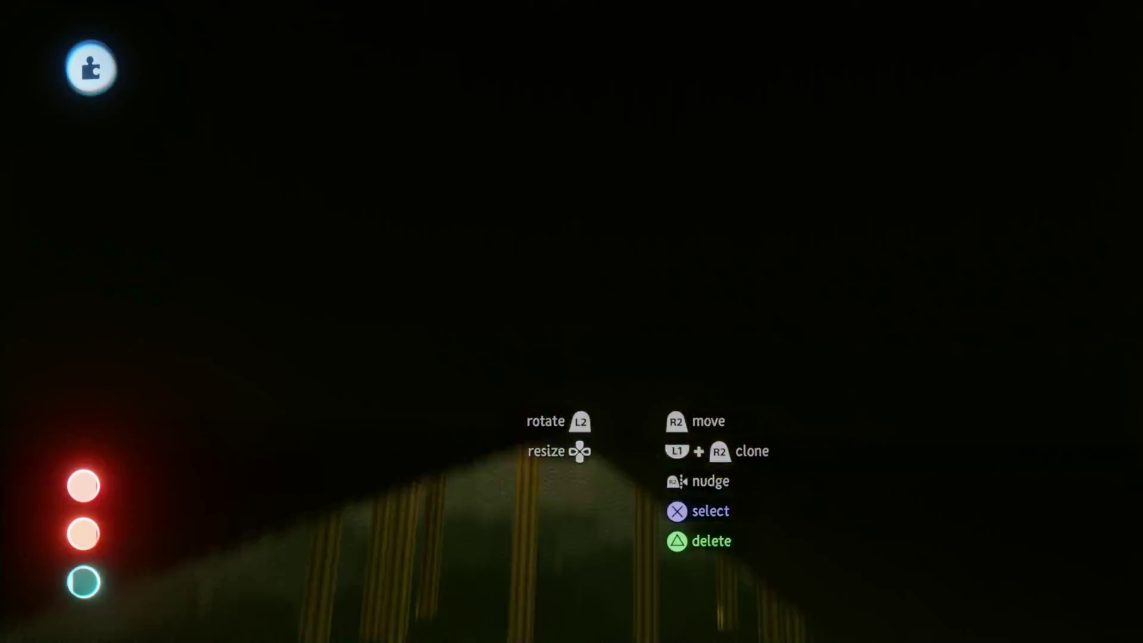
key("Delete")
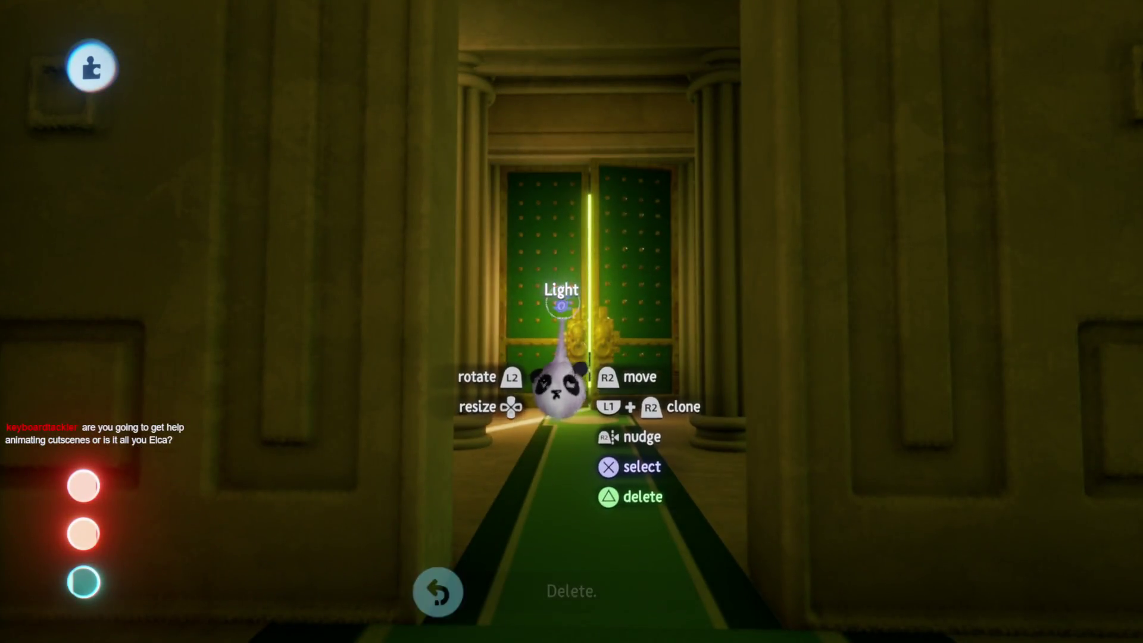
- Check the hall light settings, adjust the placement grid, and select the ledge beside the doorway
left_click(561, 305)
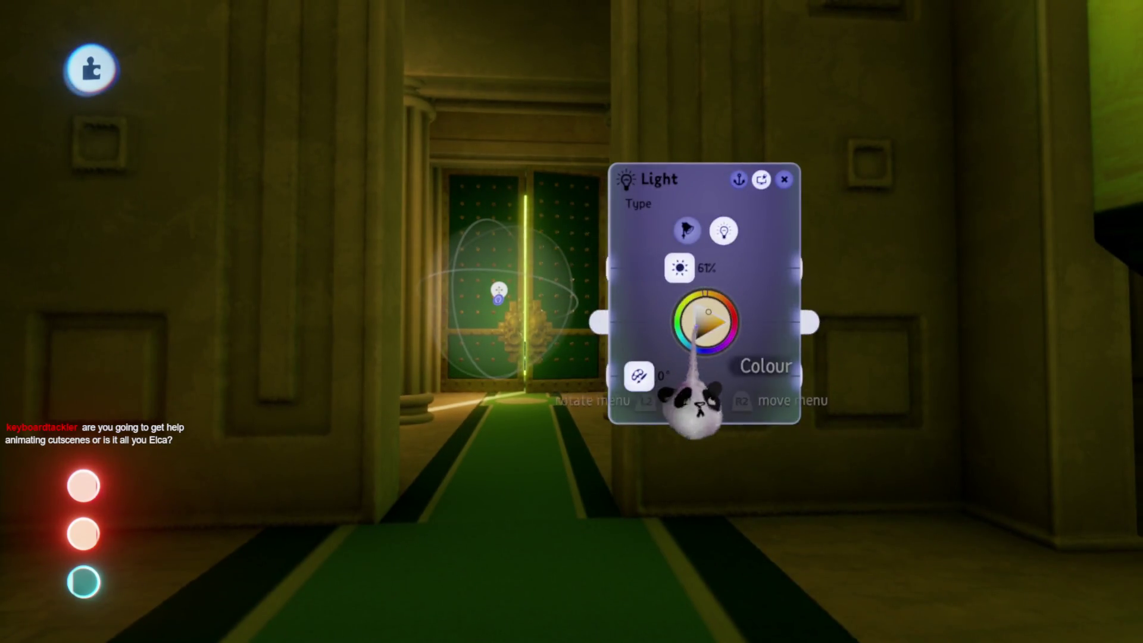
key("Escape")
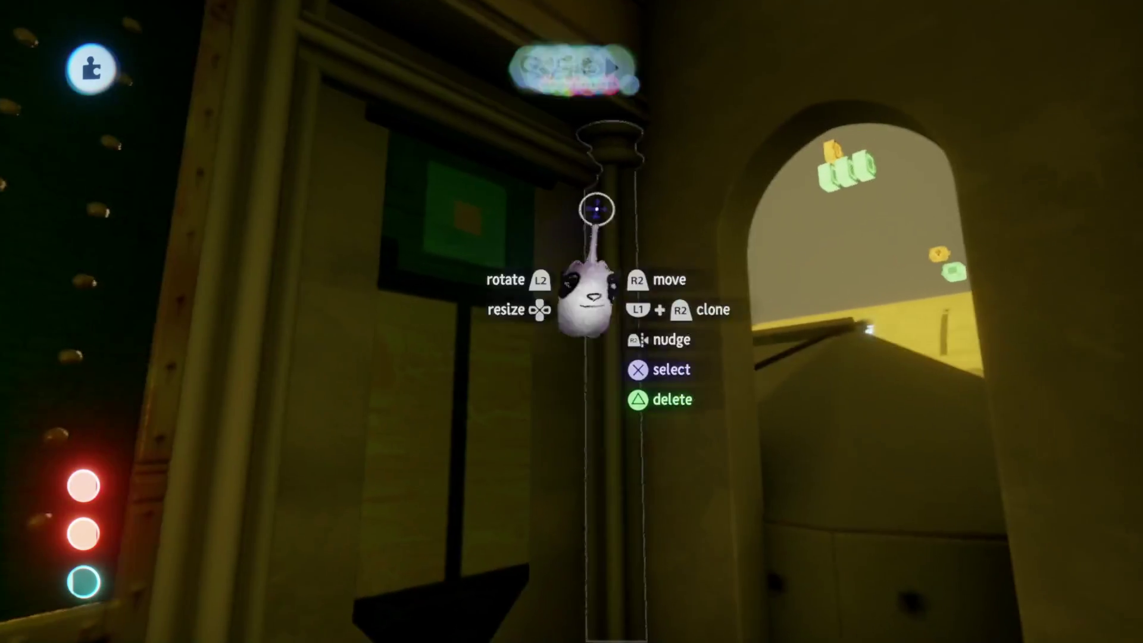
left_click(456, 125)
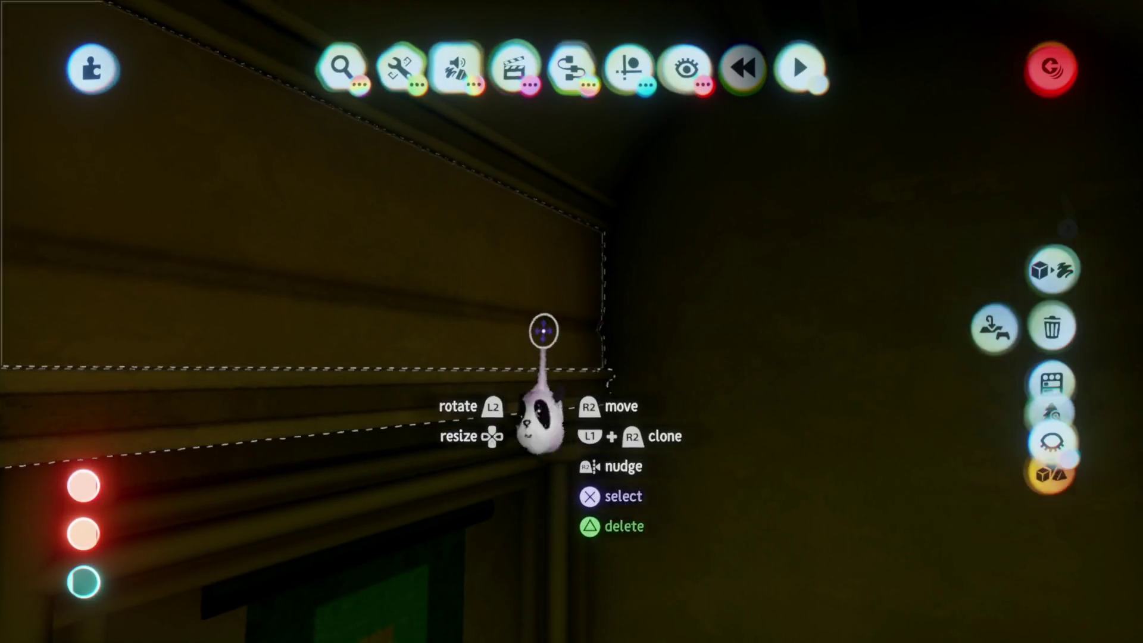
left_click(544, 331)
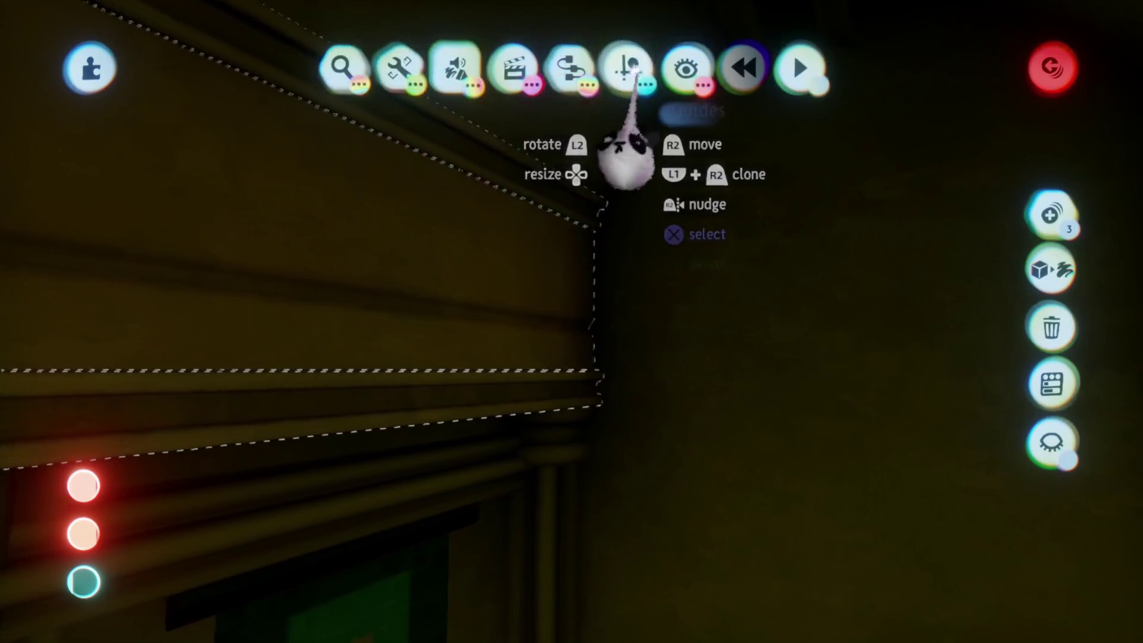
left_click(631, 70)
left_click(447, 120)
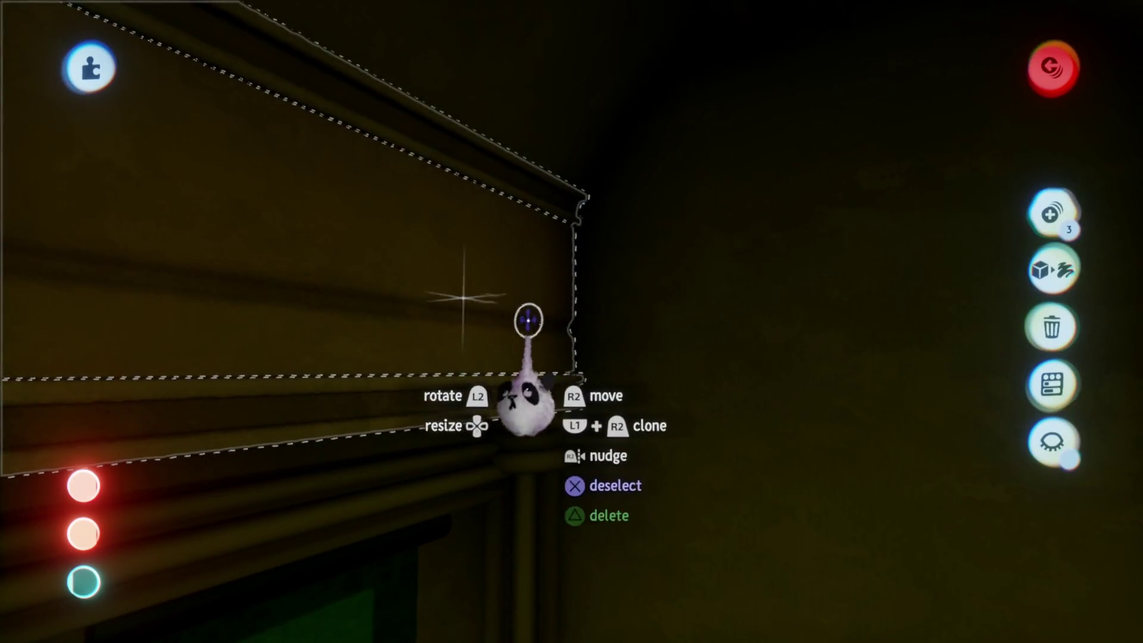
- Clone the ledge and set the copy high on the end wall using precise movement
left_click(380, 337)
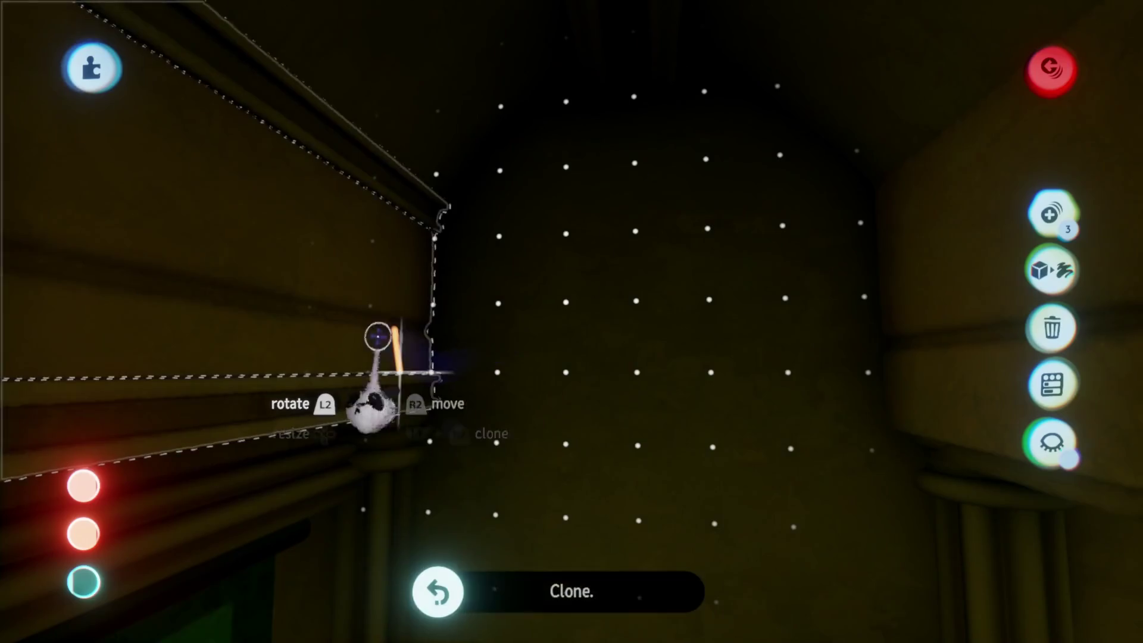
left_click_drag(426, 348, 526, 352)
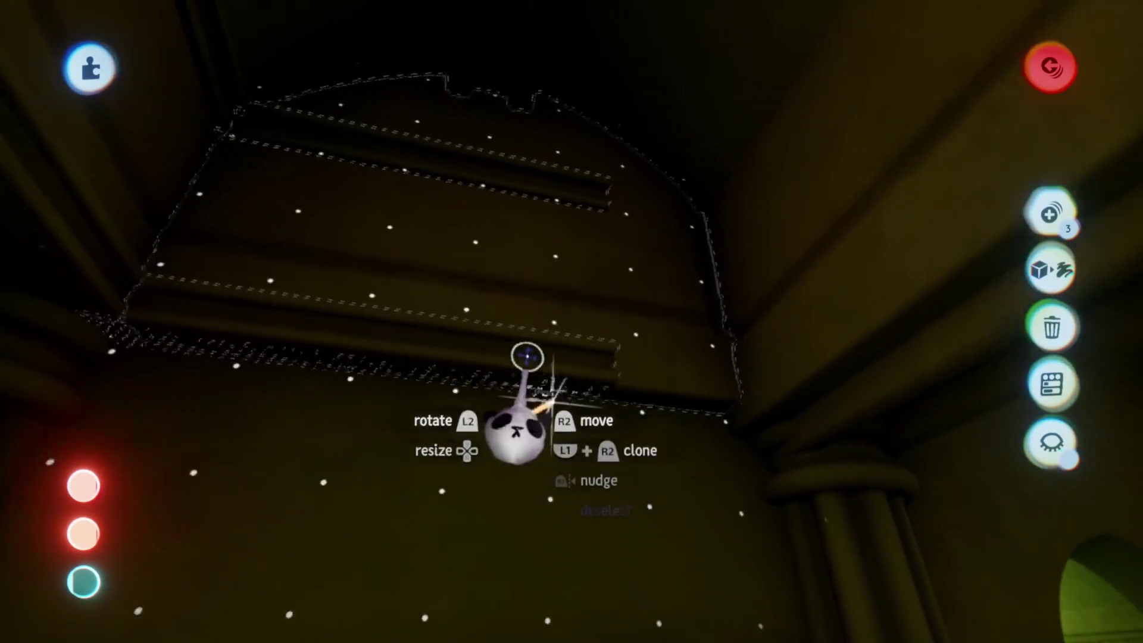
left_click_drag(513, 394, 532, 173)
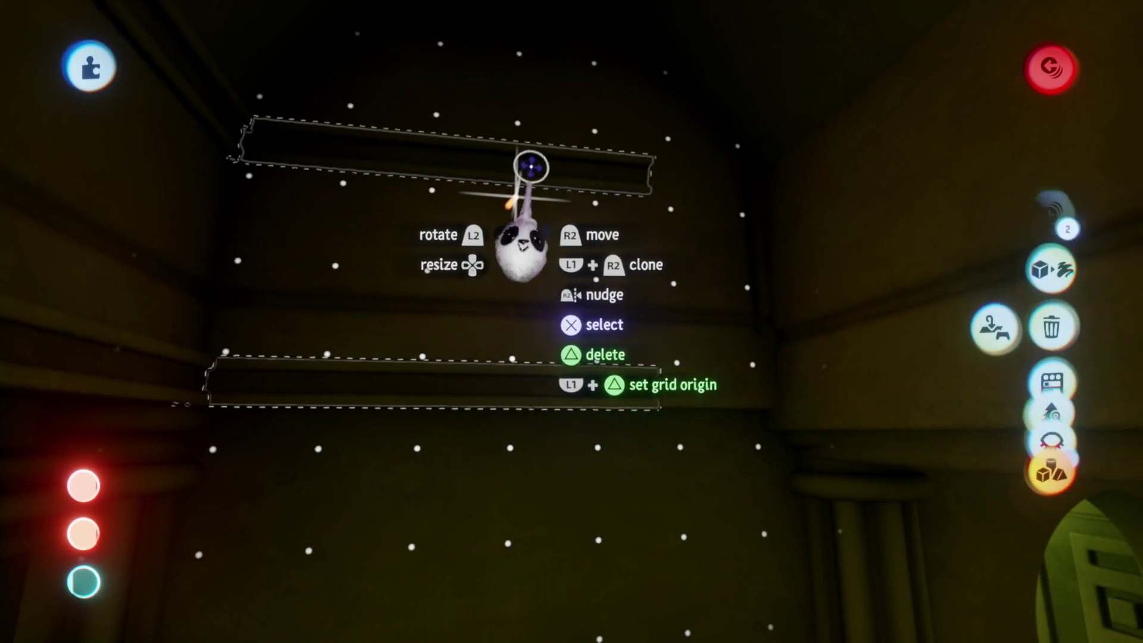
left_click(592, 124)
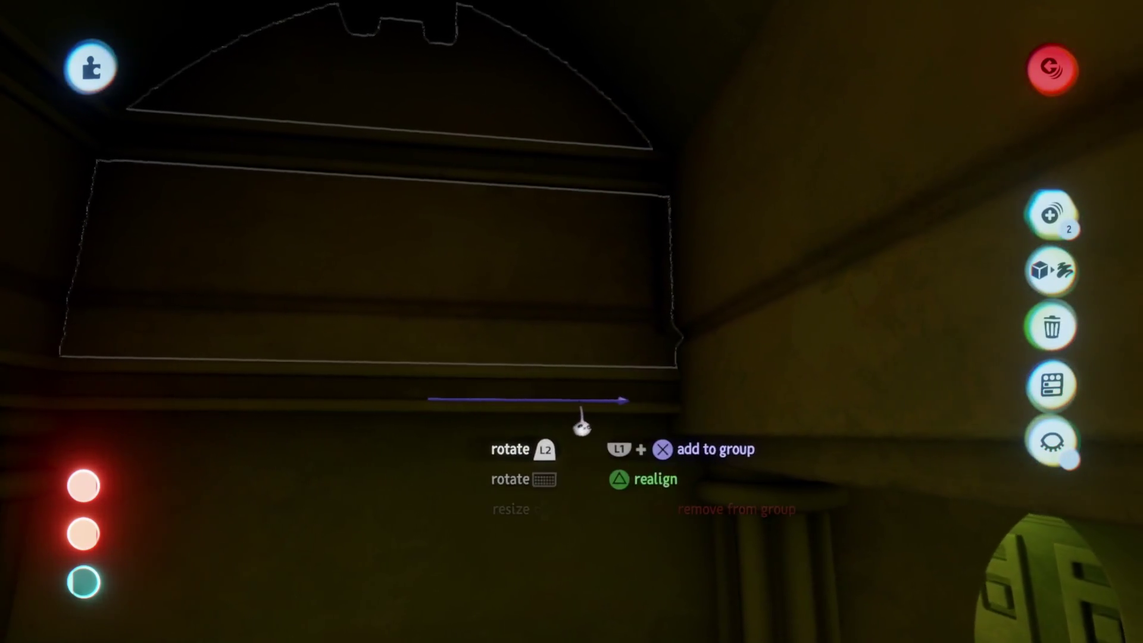
left_click_drag(531, 331, 529, 335)
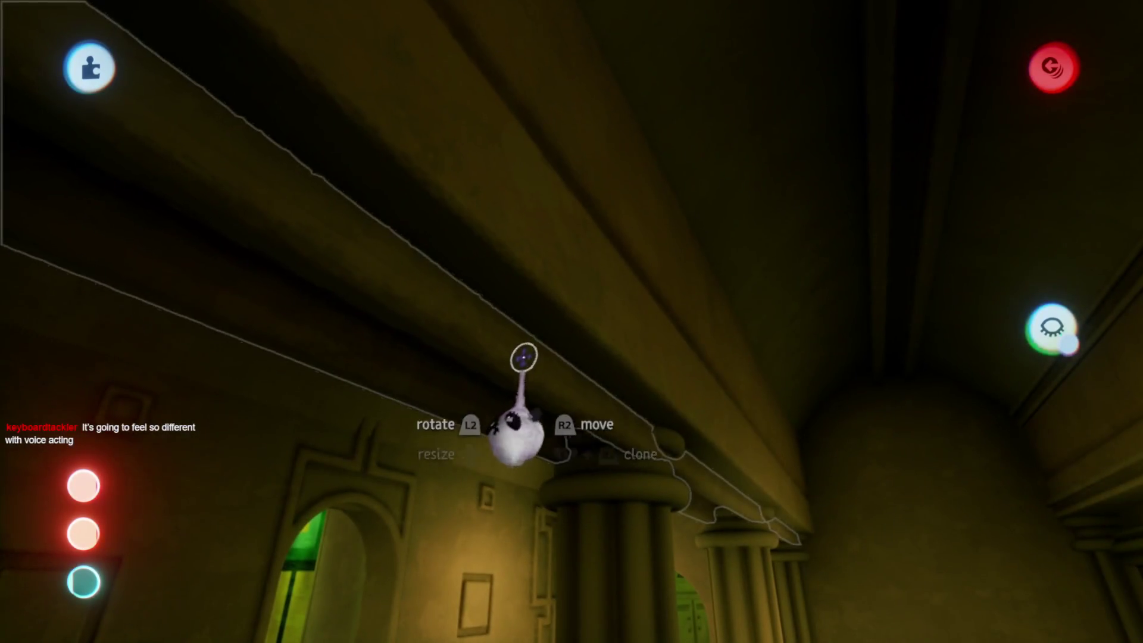
- Move the beam above the green doors so it spans between the two fluted columns
left_click(524, 357)
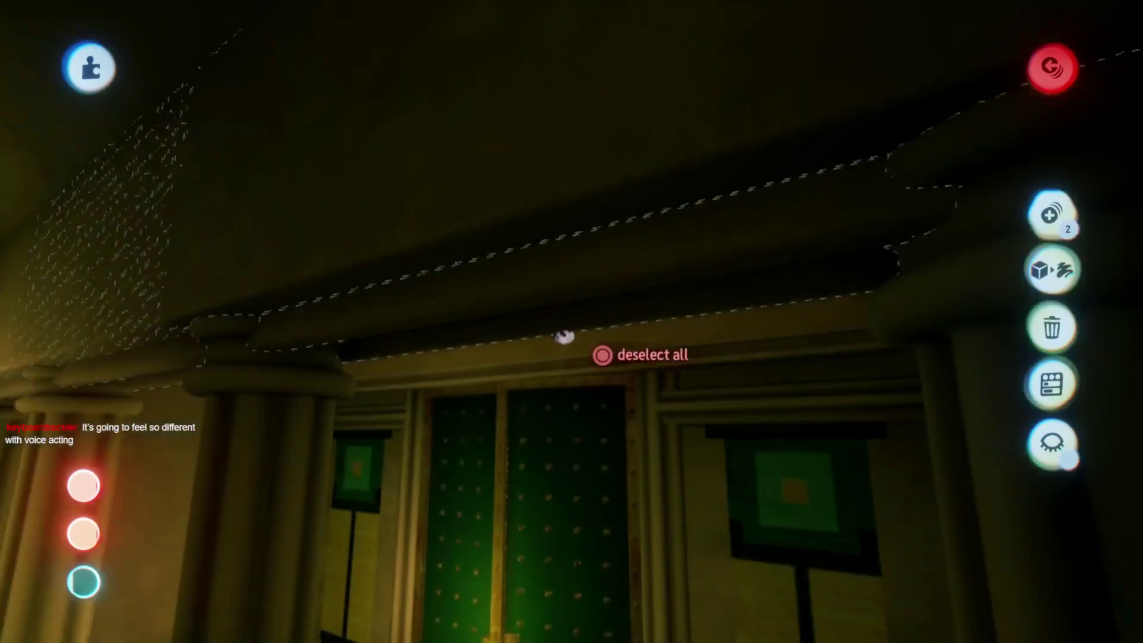
key("Escape")
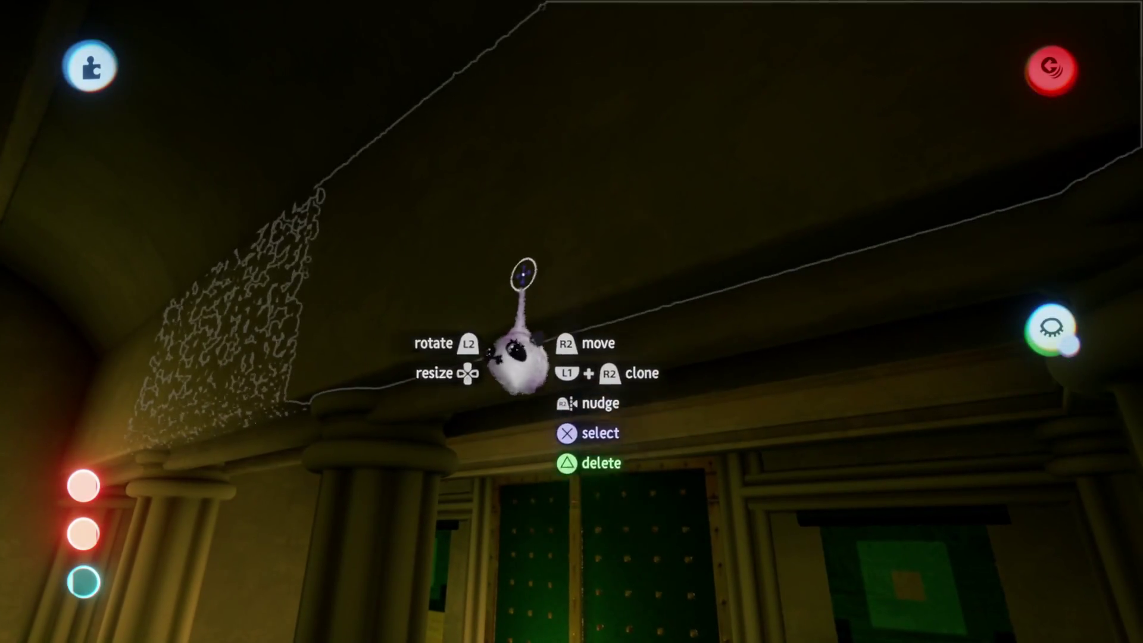
left_click(528, 306)
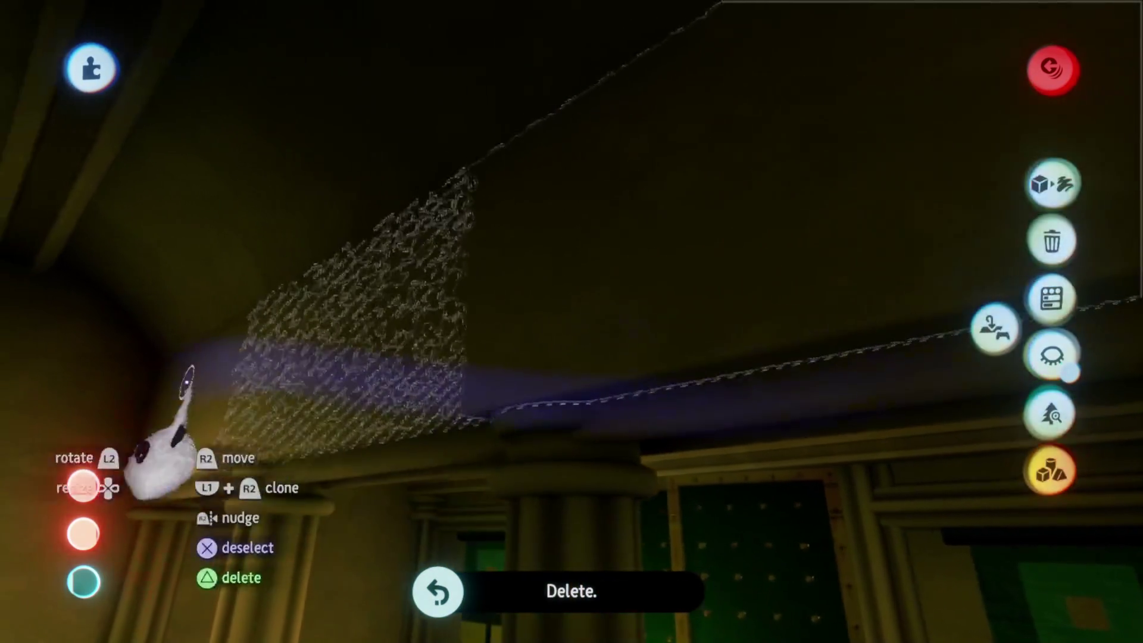
key("Tab")
key("Escape")
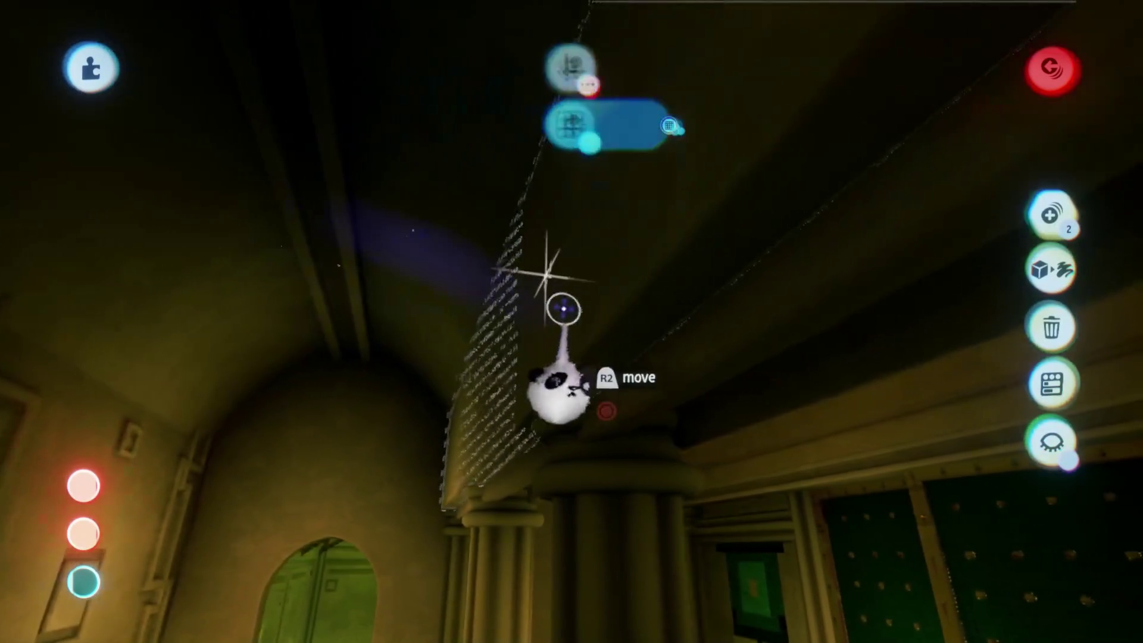
left_click_drag(539, 361, 632, 358)
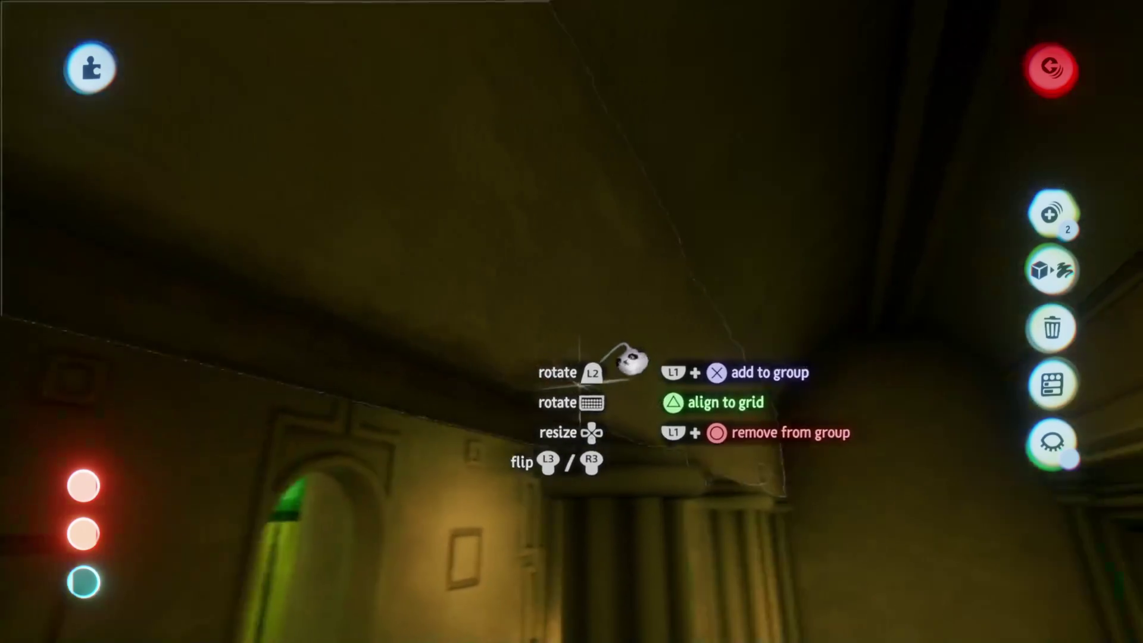
left_click_drag(628, 426, 612, 500)
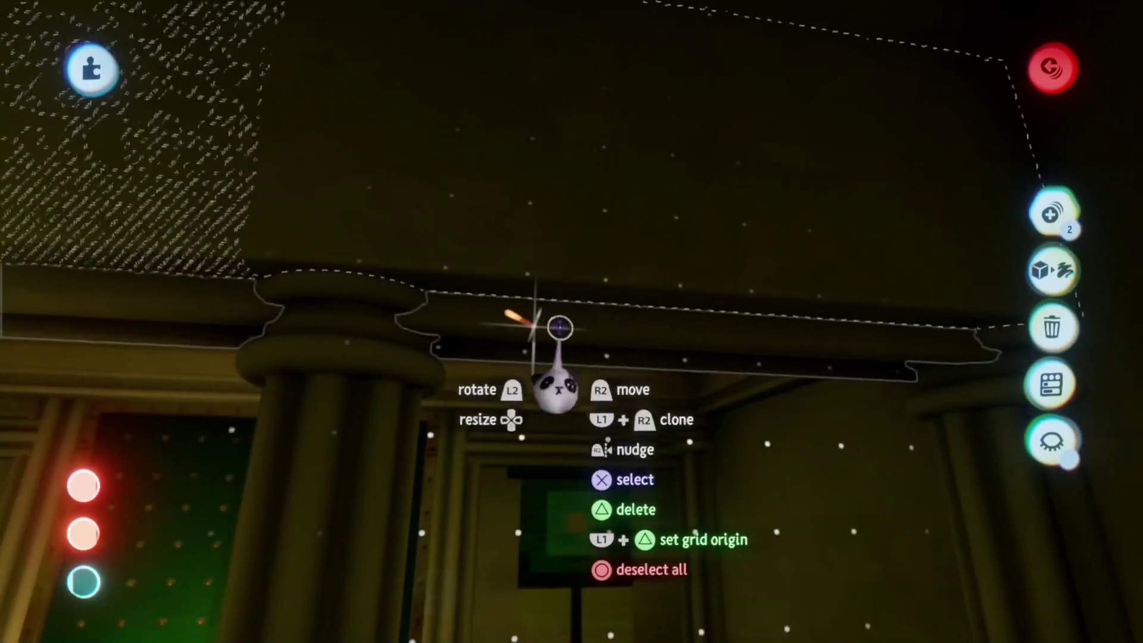
left_click(561, 332)
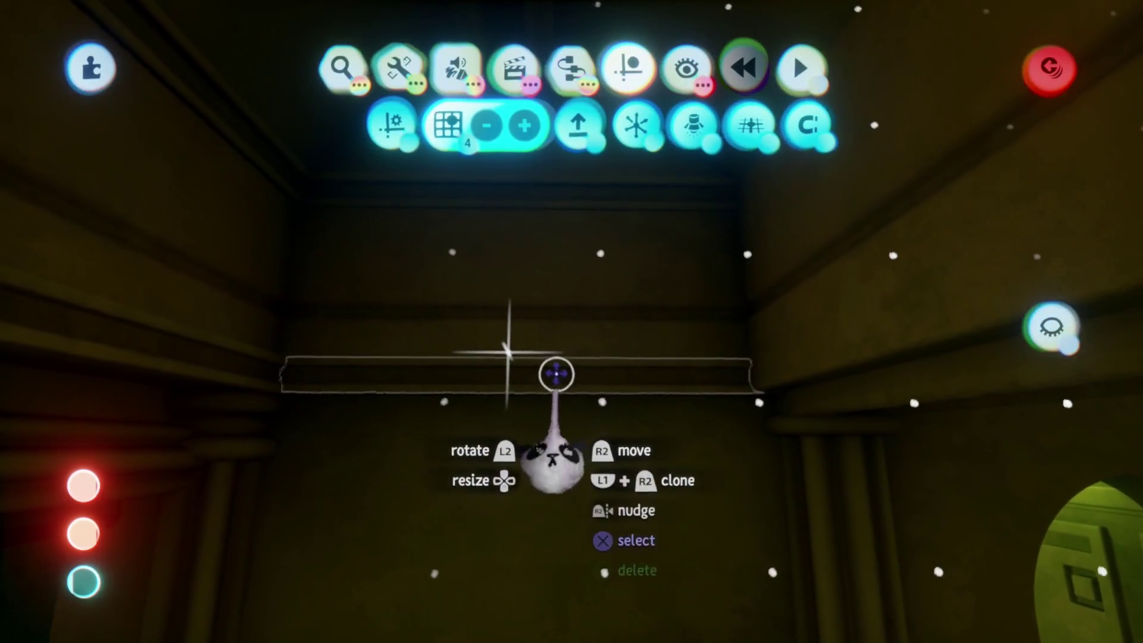
- Select the dark beam with its neighbouring piece and drop them into the hall's corner
left_click(557, 374)
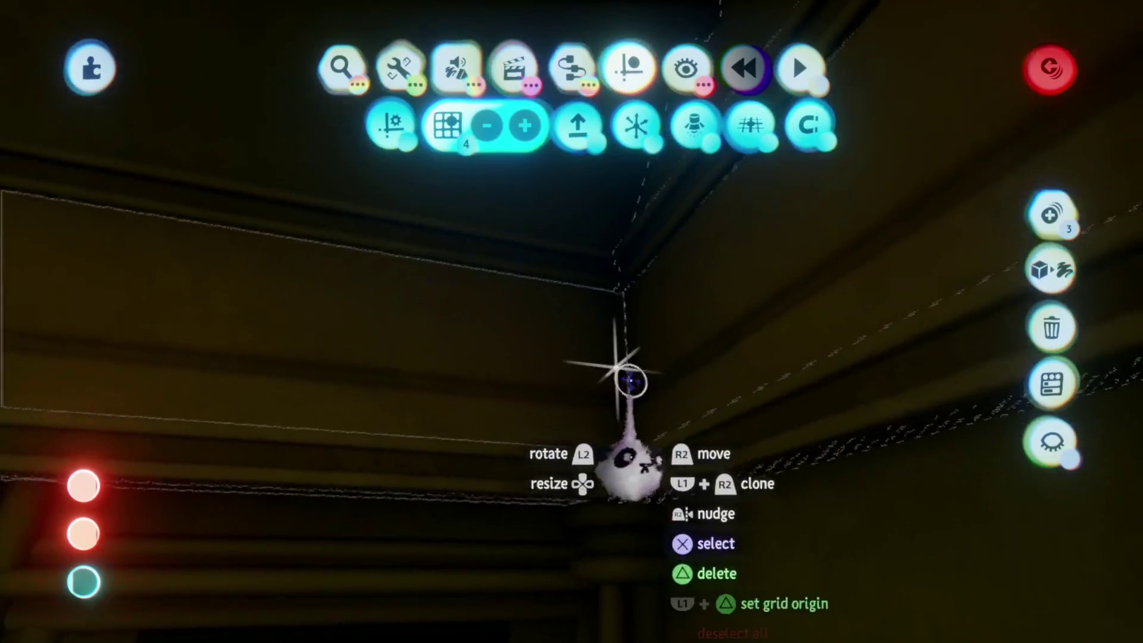
left_click(628, 386)
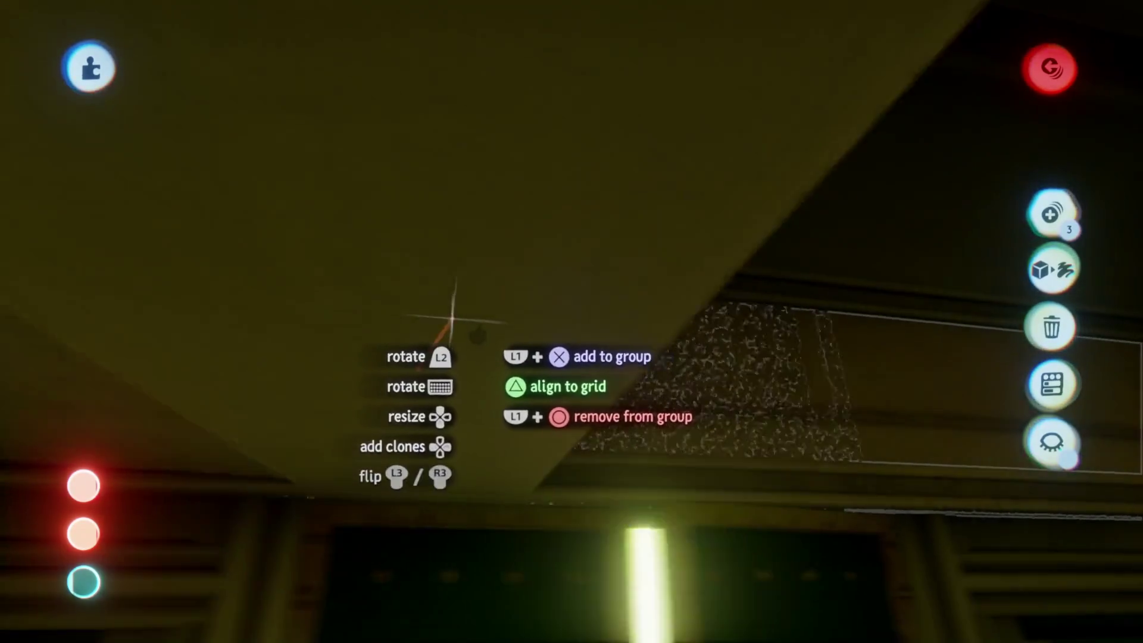
mouse_move(452, 319)
left_mouse_down()
mouse_move(455, 306)
mouse_move(482, 321)
left_mouse_up()
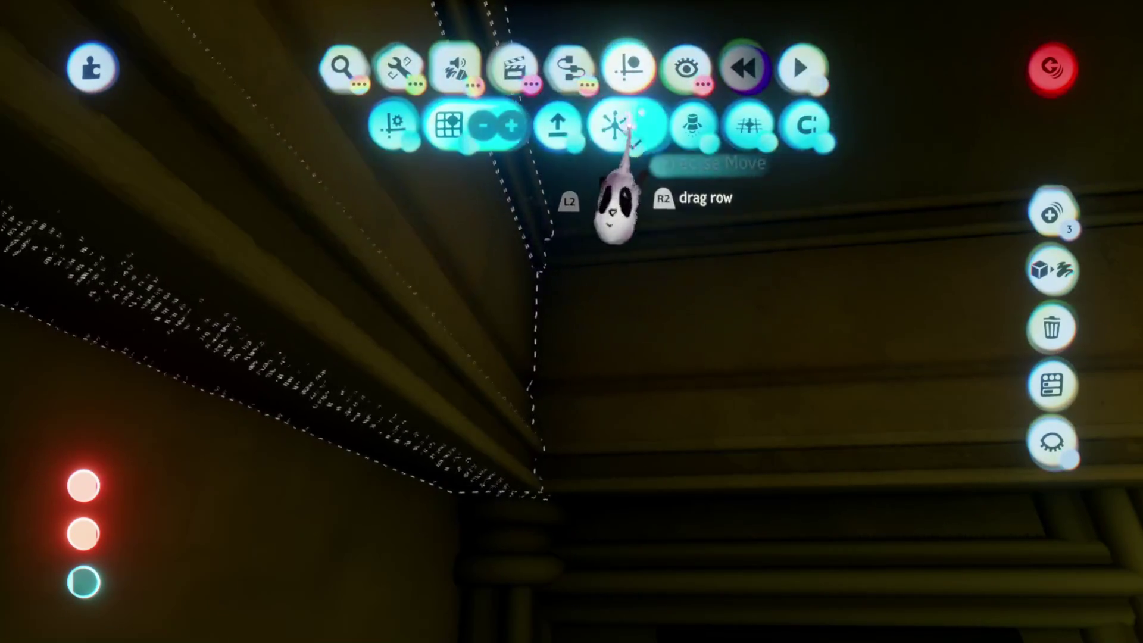
left_click_drag(621, 204, 515, 343)
mouse_move(479, 381)
left_mouse_down()
mouse_move(551, 470)
mouse_move(545, 420)
left_mouse_up()
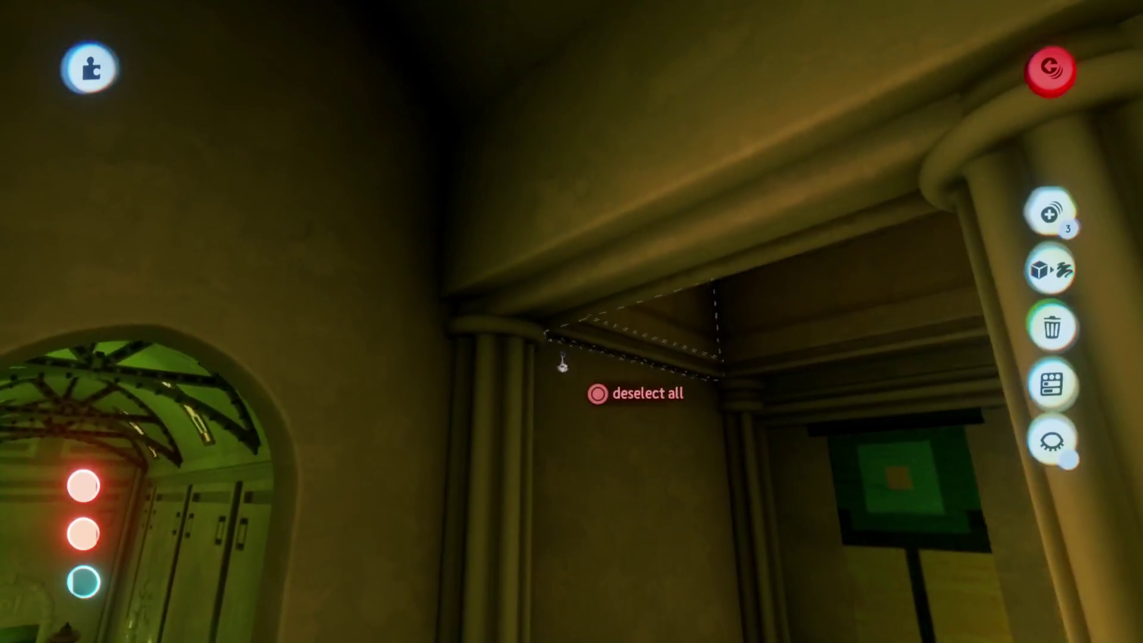
mouse_move(562, 364)
left_mouse_down()
mouse_move(587, 538)
mouse_move(594, 503)
mouse_move(521, 161)
mouse_move(549, 434)
mouse_move(566, 421)
mouse_move(499, 357)
mouse_move(544, 437)
mouse_move(556, 403)
mouse_move(566, 429)
mouse_move(572, 409)
mouse_move(538, 428)
mouse_move(556, 358)
mouse_move(522, 357)
left_mouse_up()
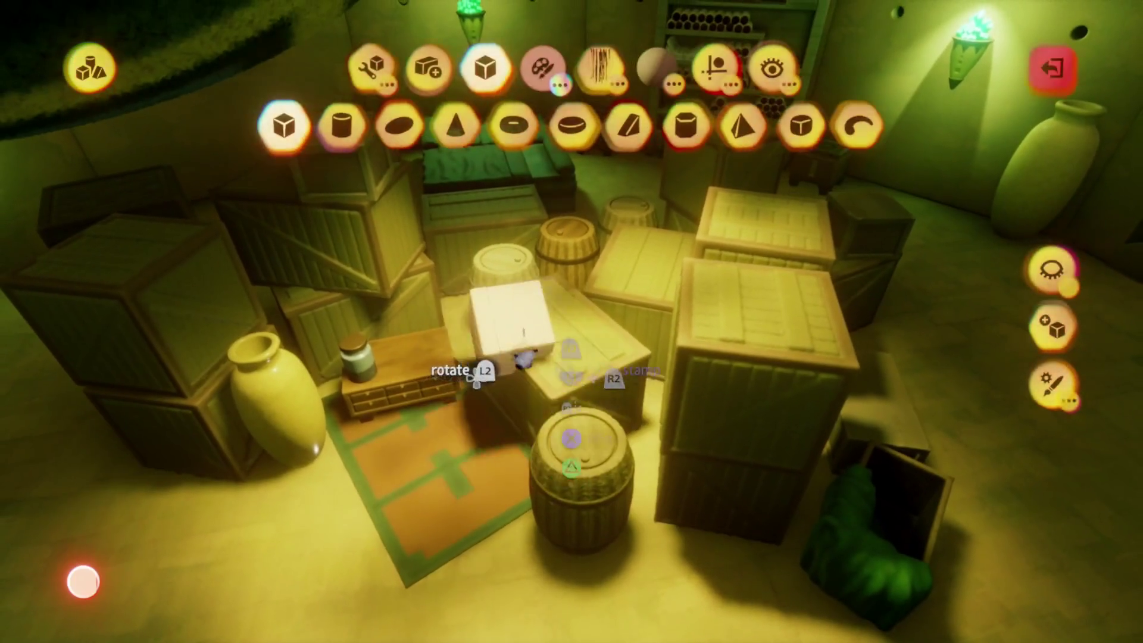
- Select the storeroom crates and barrels and turn the cluster about 70° into the dim corner
key("Escape")
left_click(575, 236)
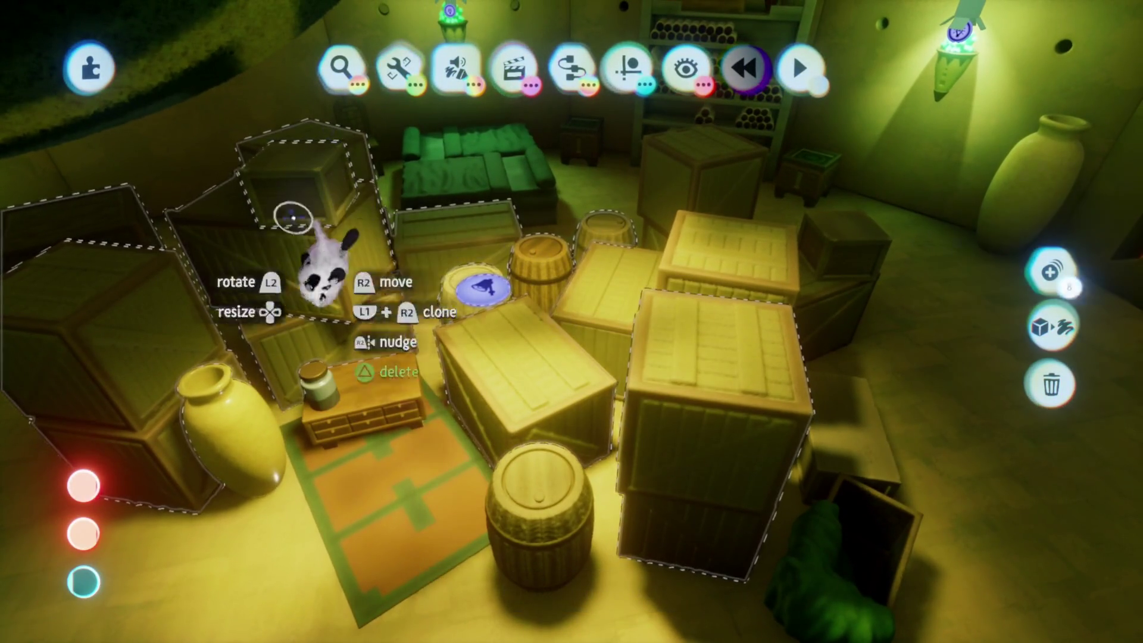
mouse_move(268, 485)
left_mouse_down()
mouse_move(574, 345)
mouse_move(497, 214)
mouse_move(592, 358)
left_mouse_up()
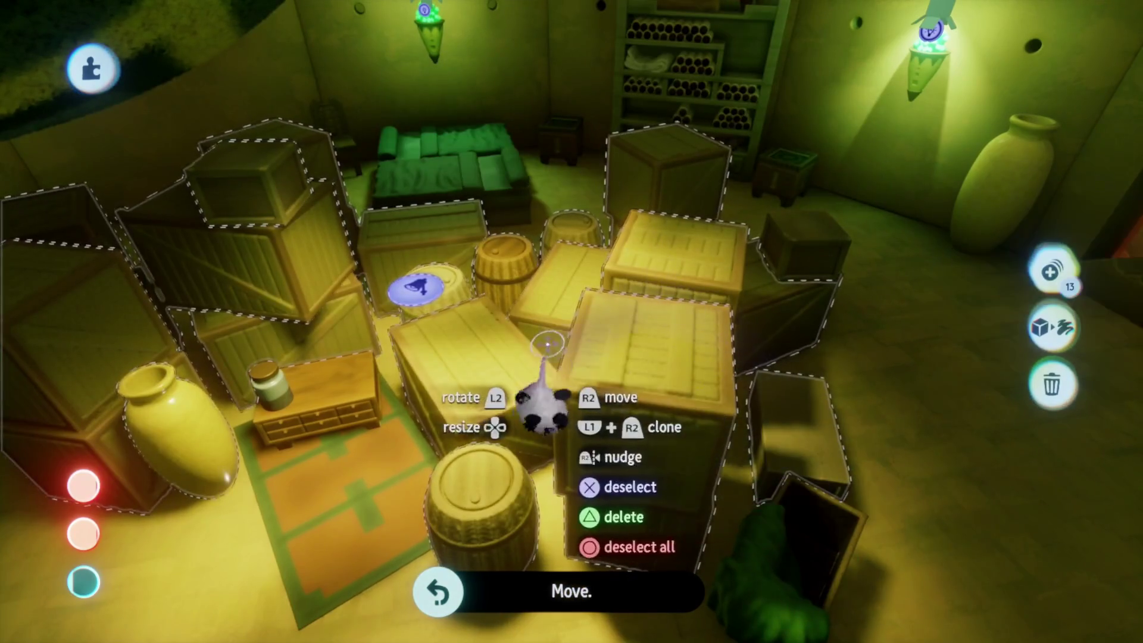
mouse_move(547, 344)
left_mouse_down()
mouse_move(345, 217)
mouse_move(587, 306)
mouse_move(567, 327)
mouse_move(600, 275)
left_mouse_up()
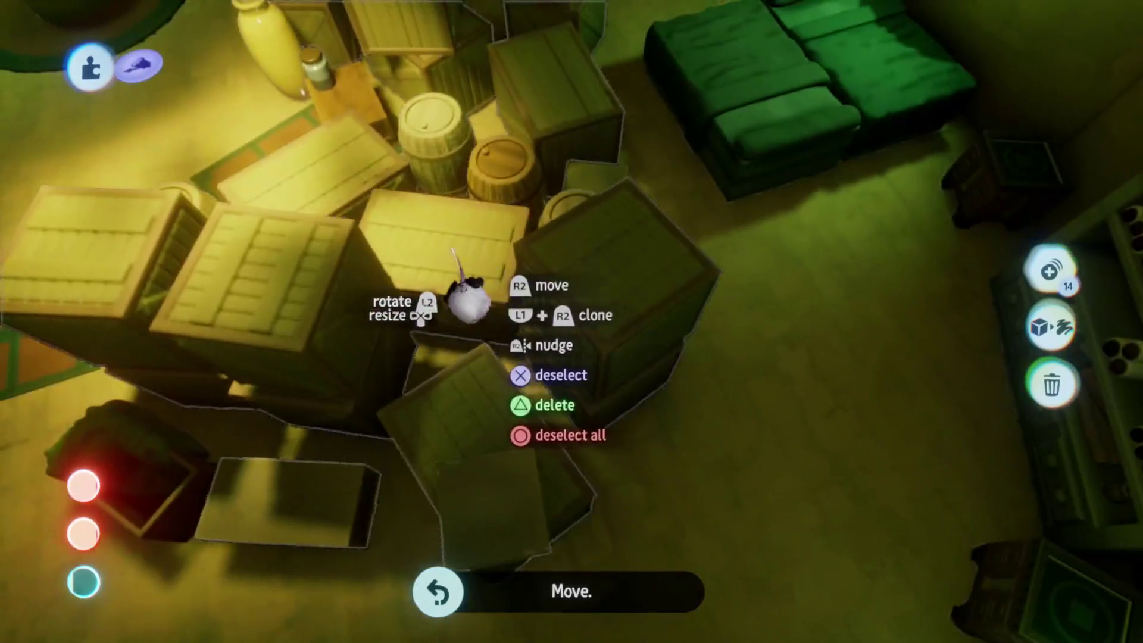
mouse_move(468, 299)
left_mouse_down()
mouse_move(581, 286)
mouse_move(566, 268)
mouse_move(557, 271)
mouse_move(574, 302)
mouse_move(595, 280)
mouse_move(559, 273)
mouse_move(557, 306)
mouse_move(595, 423)
left_mouse_up()
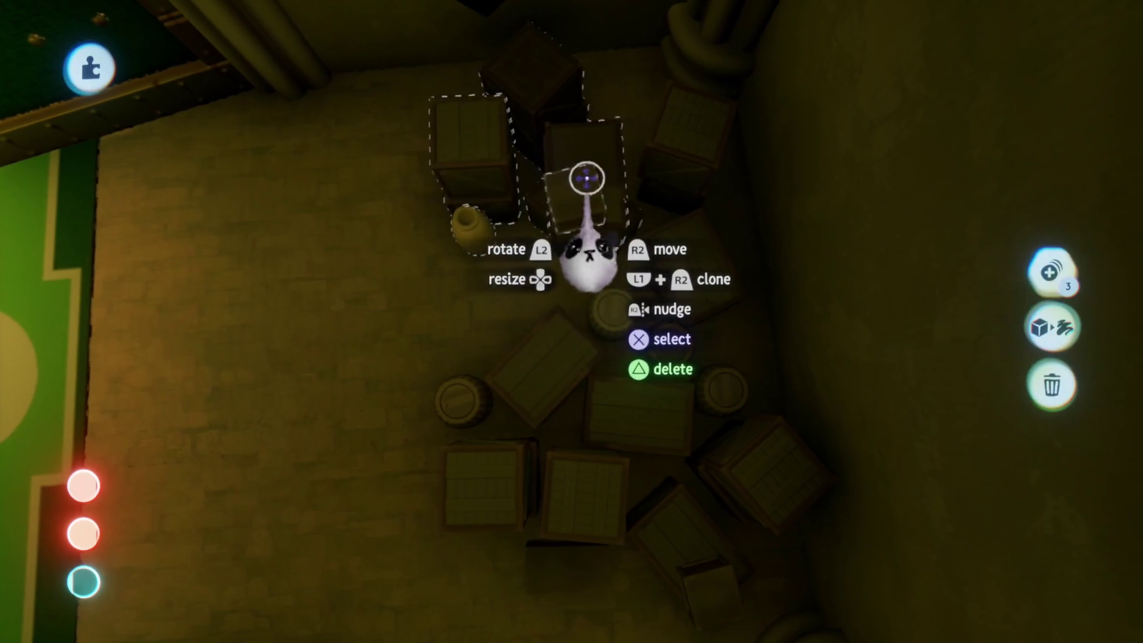
- Rotate and regroup the crates so a small crate stacks atop a larger one, then select the tilted crate and barrel
left_click(687, 164)
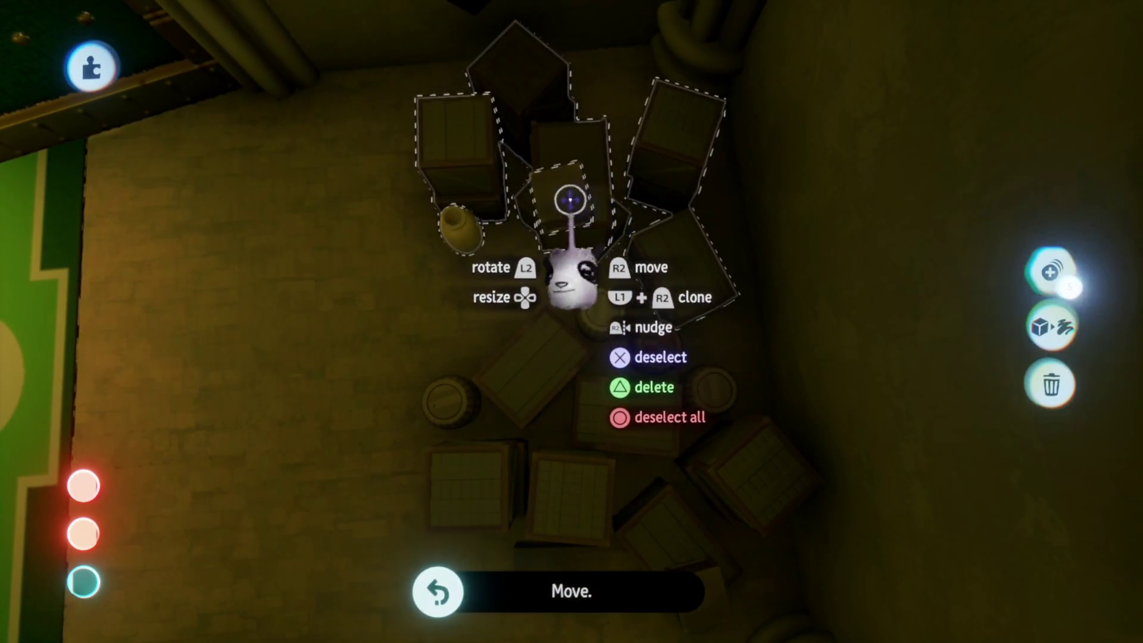
mouse_move(560, 218)
left_mouse_down()
mouse_move(518, 173)
mouse_move(484, 64)
mouse_move(470, 59)
left_mouse_up()
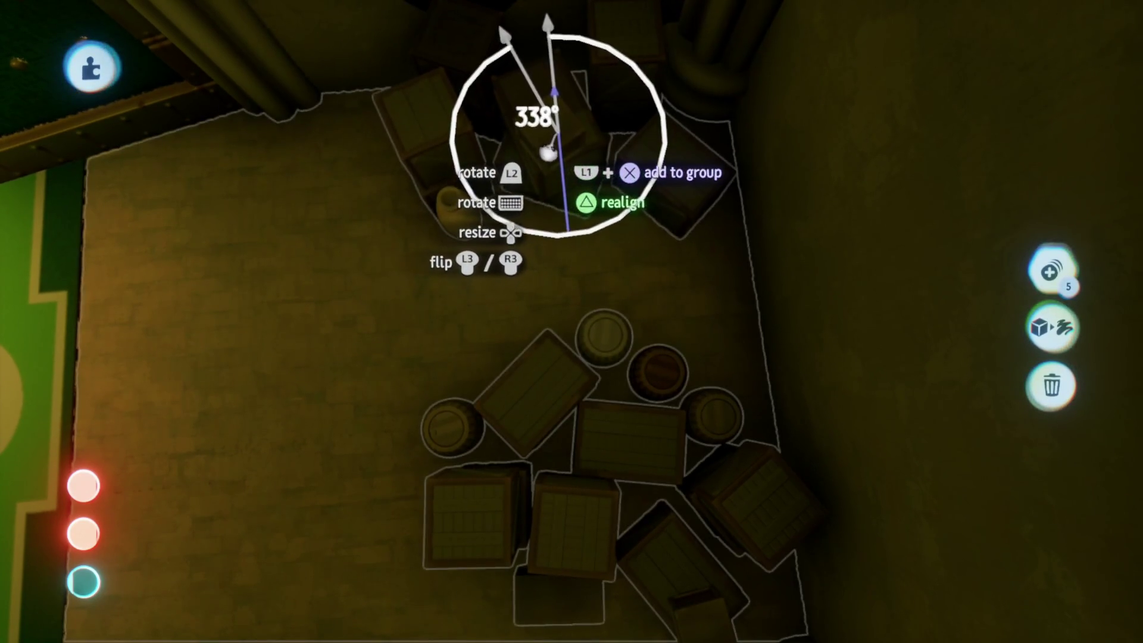
left_click_drag(549, 159, 554, 167)
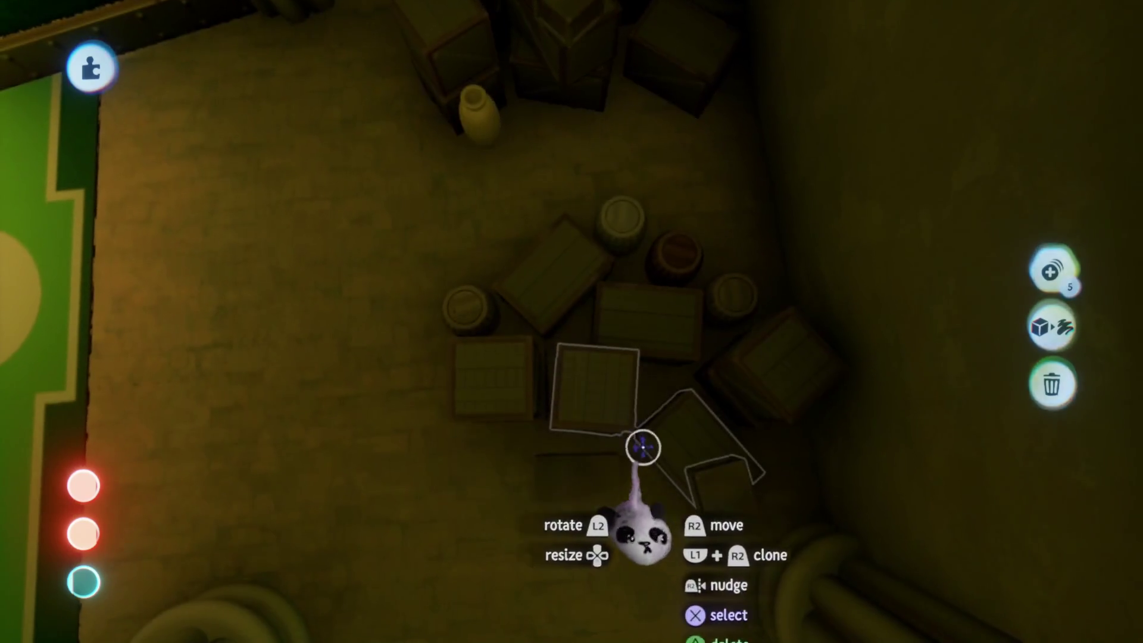
left_click(697, 404)
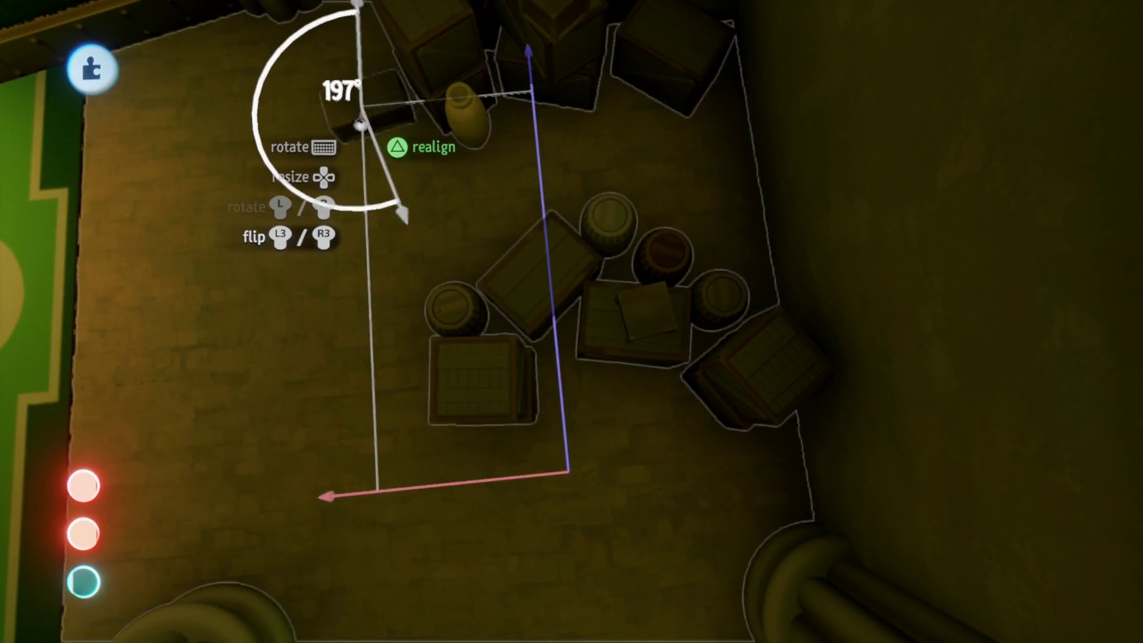
left_click(449, 323)
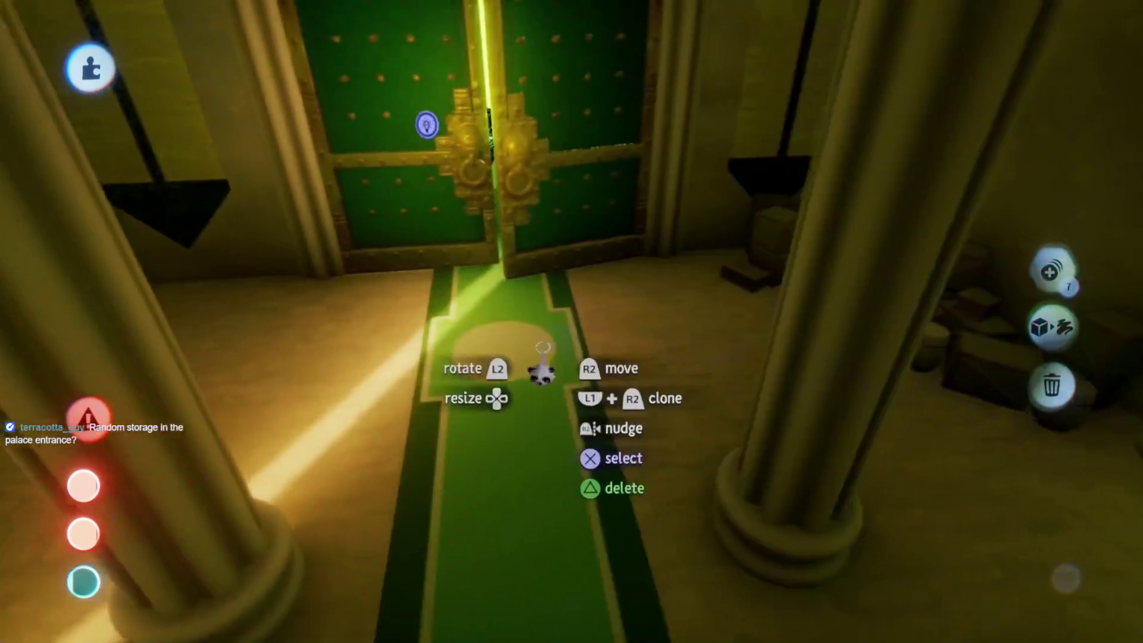
- Deselect the crates and move the view to the trigger zone by the green palace doors
key("Escape")
mouse_move(477, 234)
left_mouse_down()
mouse_move(564, 358)
mouse_move(566, 439)
mouse_move(492, 475)
mouse_move(493, 454)
mouse_move(520, 439)
mouse_move(582, 352)
mouse_move(572, 396)
mouse_move(490, 357)
mouse_move(584, 423)
mouse_move(556, 261)
mouse_move(518, 358)
mouse_move(434, 166)
mouse_move(620, 536)
mouse_move(691, 488)
left_mouse_up()
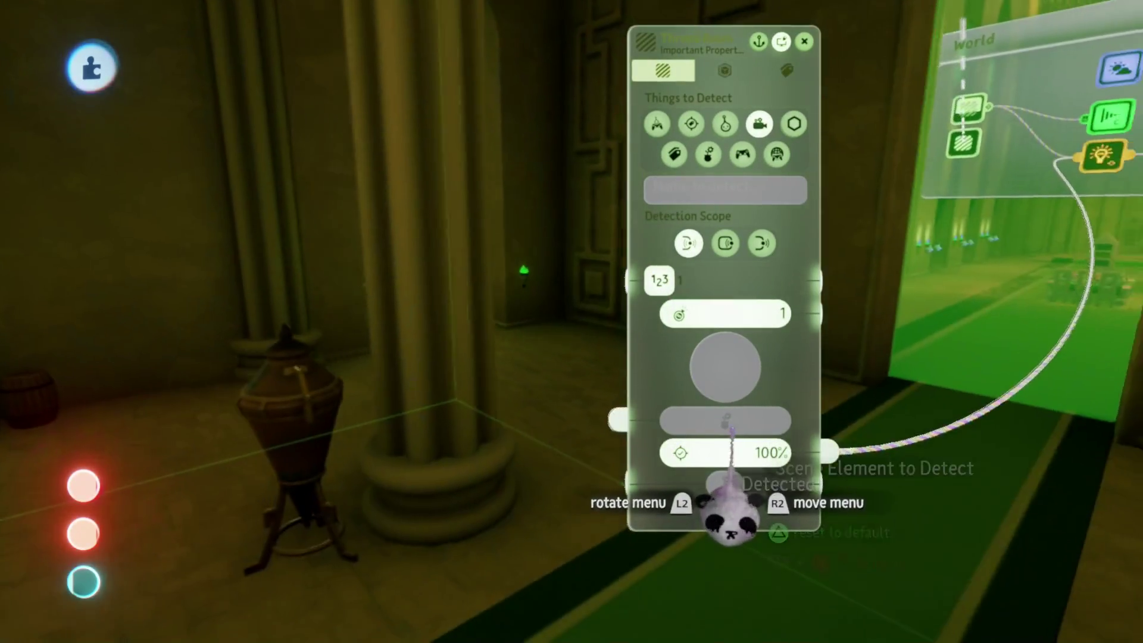
- Close the trigger zone's tweak menu and check the wired object's Physical Properties
key("Escape")
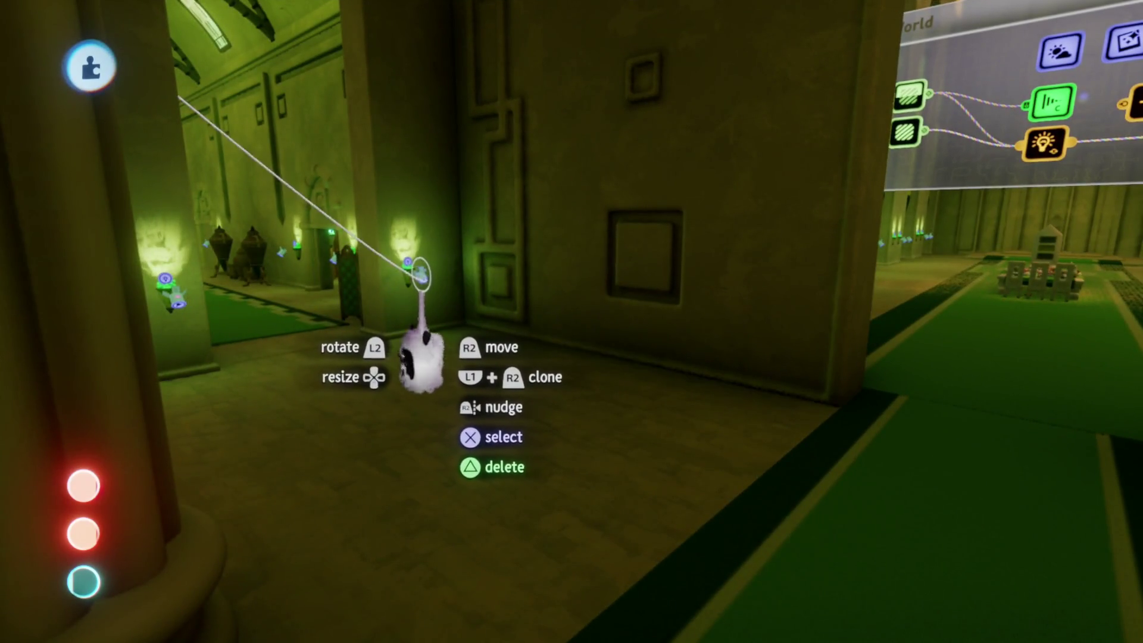
left_click(421, 275)
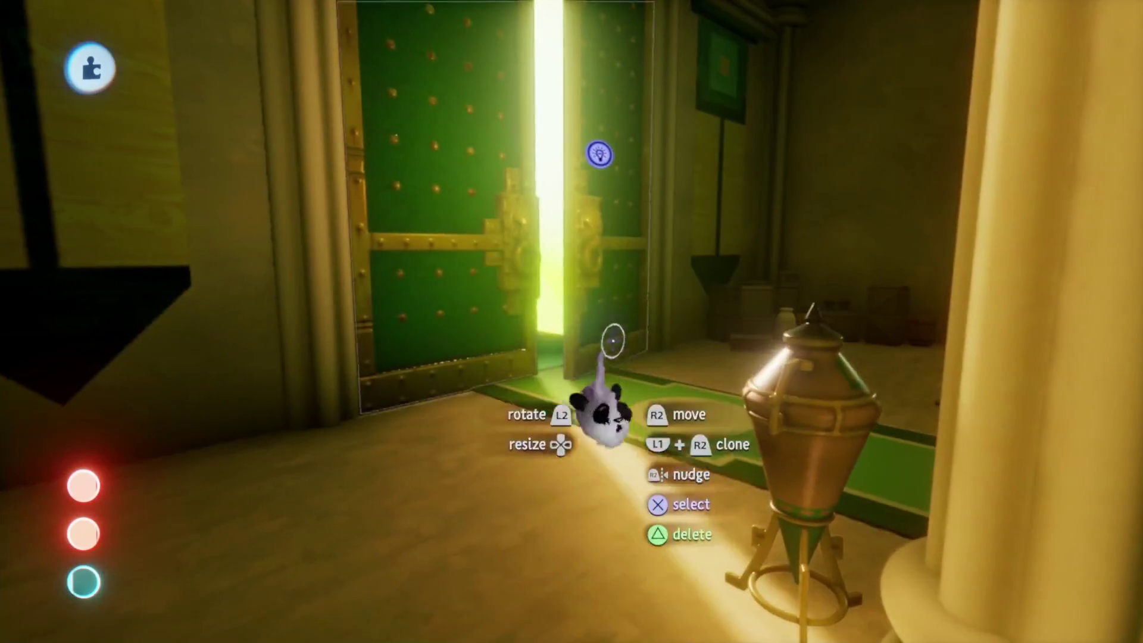
- Playtest Bumi's Palace through the green hall, then pause and switch back to Edit Mode
key("Escape")
left_click(310, 451)
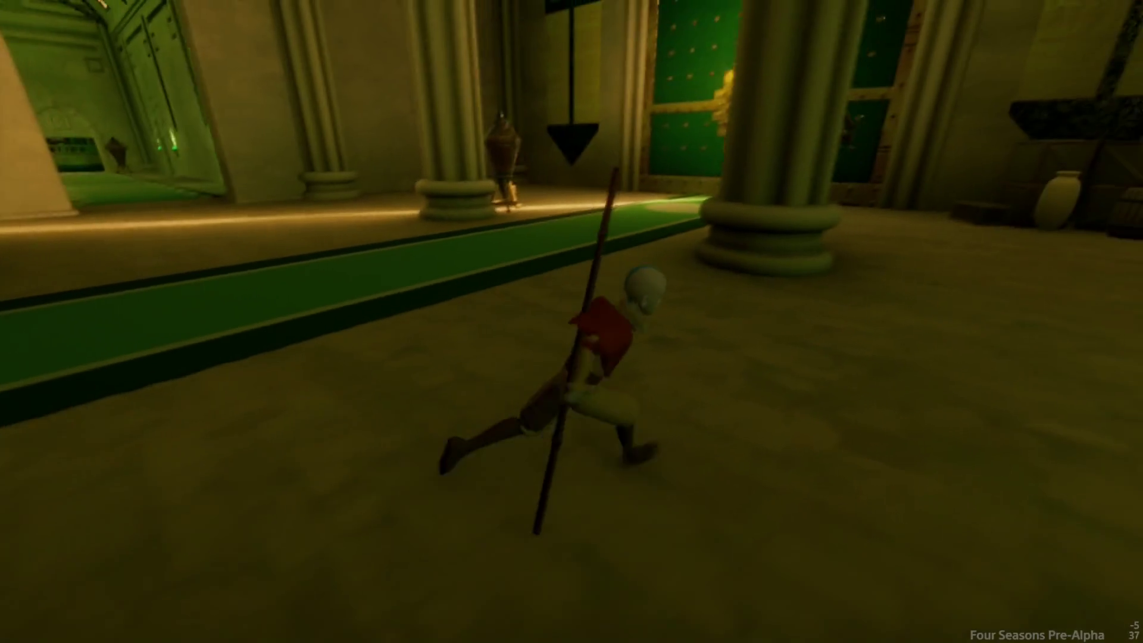
key("Escape")
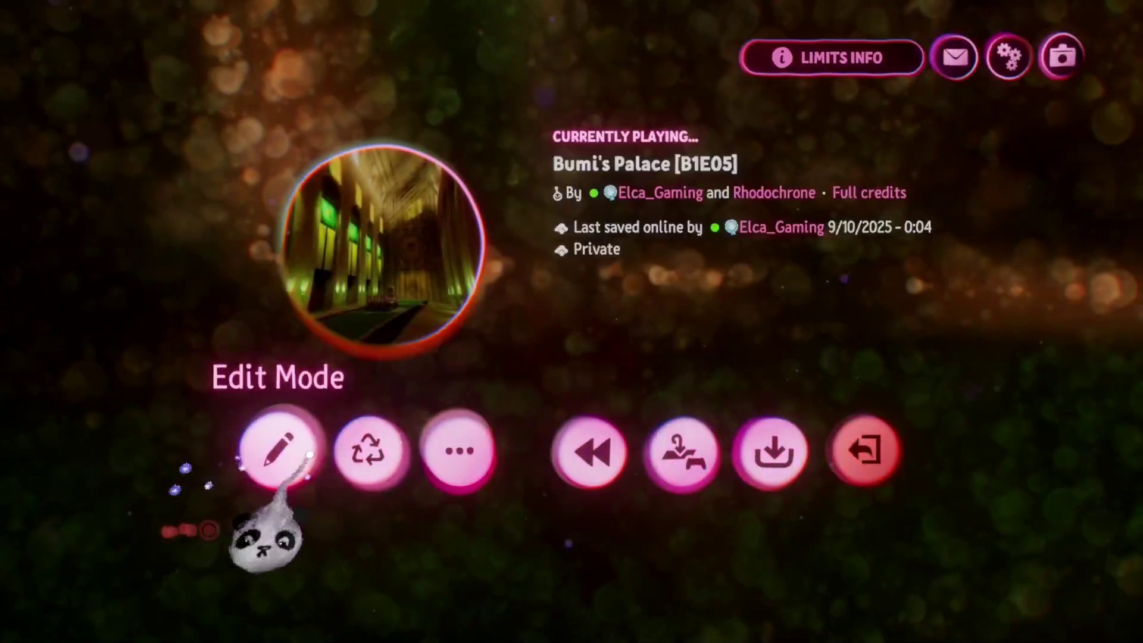
key("Return")
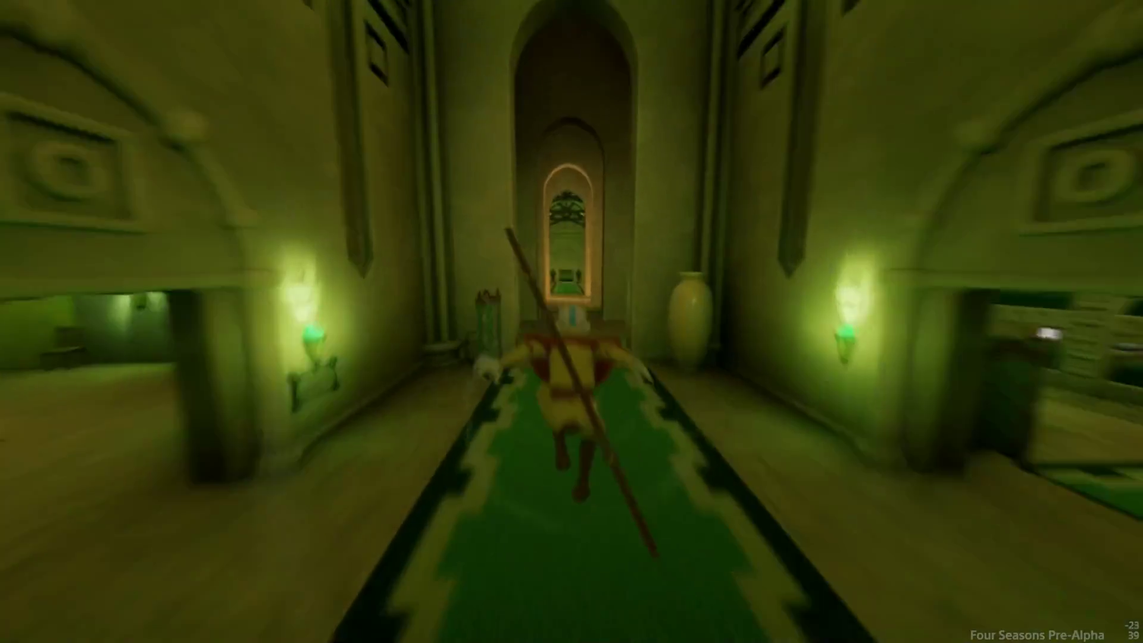
key("Escape")
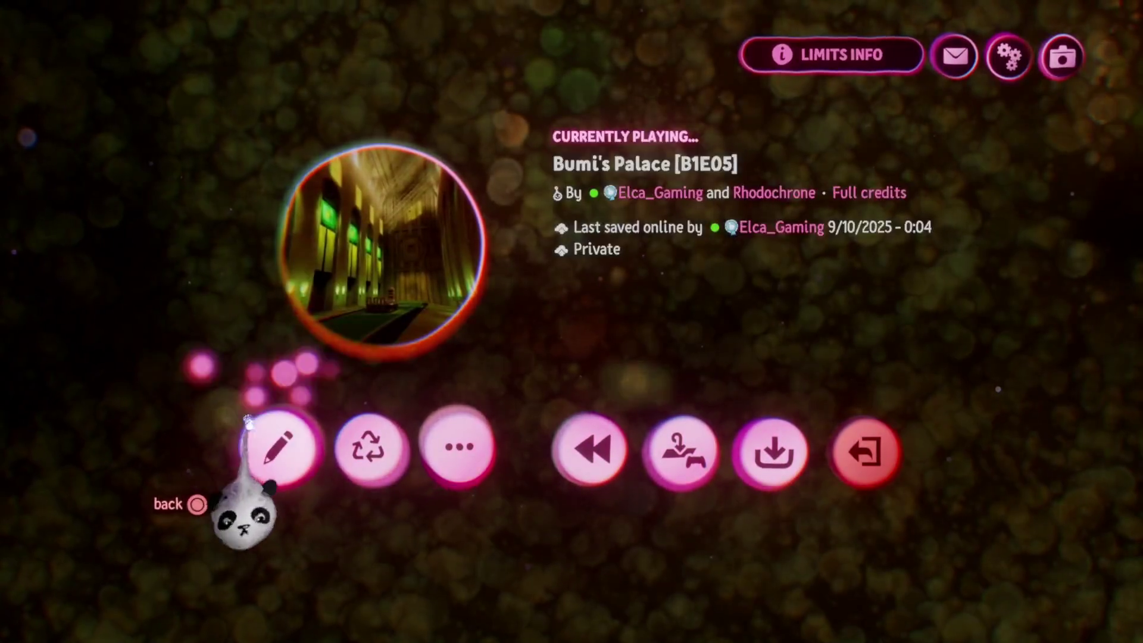
left_click(249, 420)
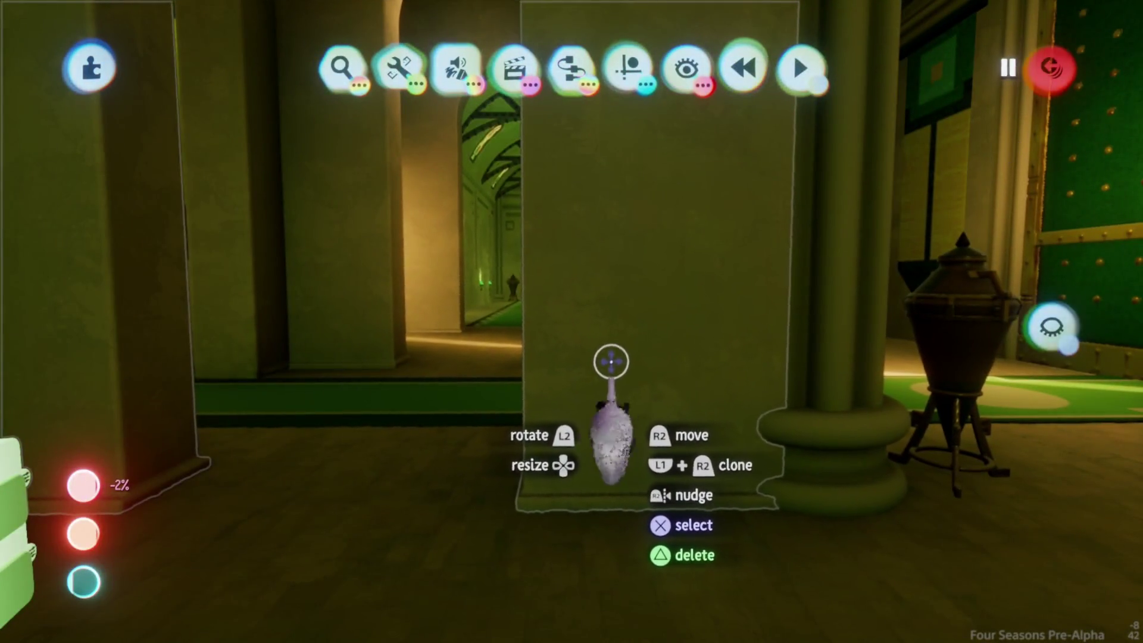
- Exit sculpting, select the rooftop object, and untick X-Ray and Preview Invisibility in Show/Hide
key("Escape")
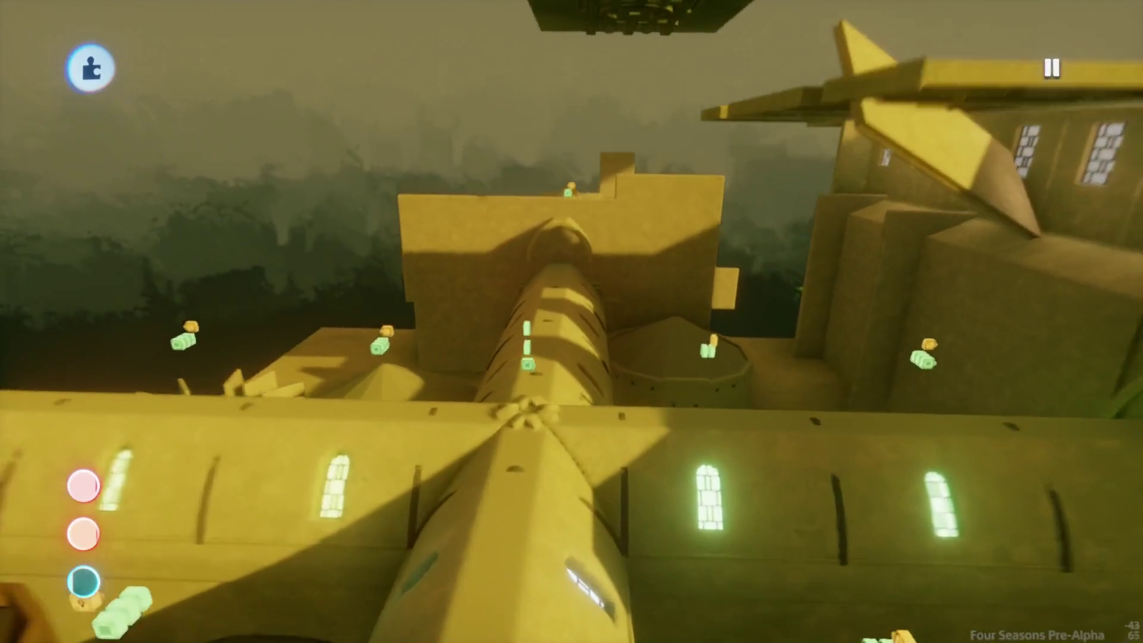
key("Escape")
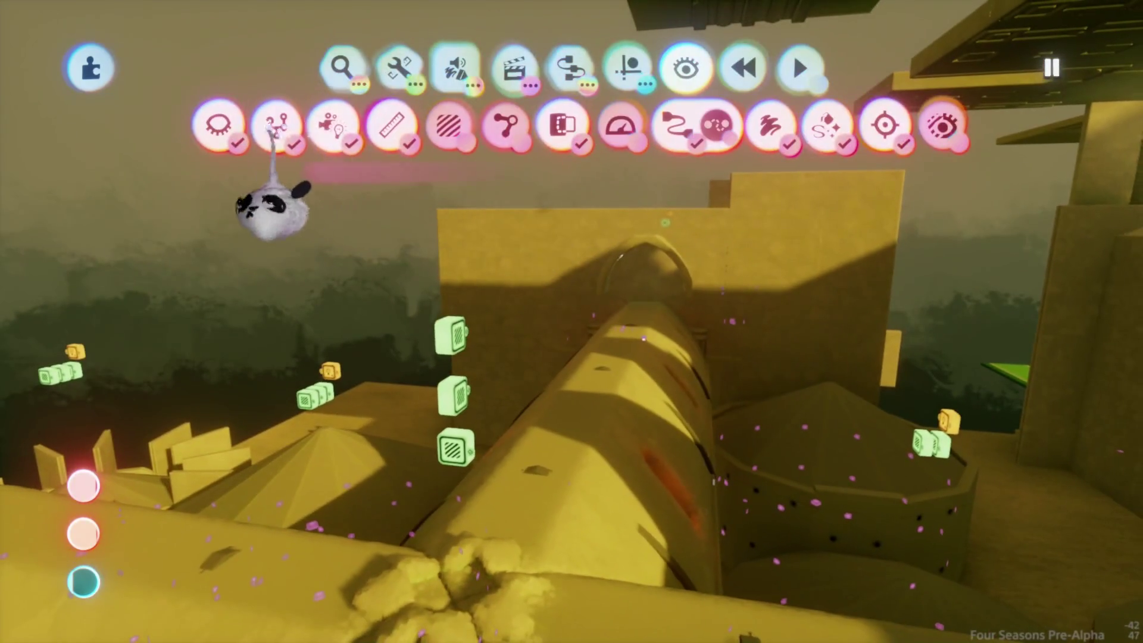
left_click(217, 123)
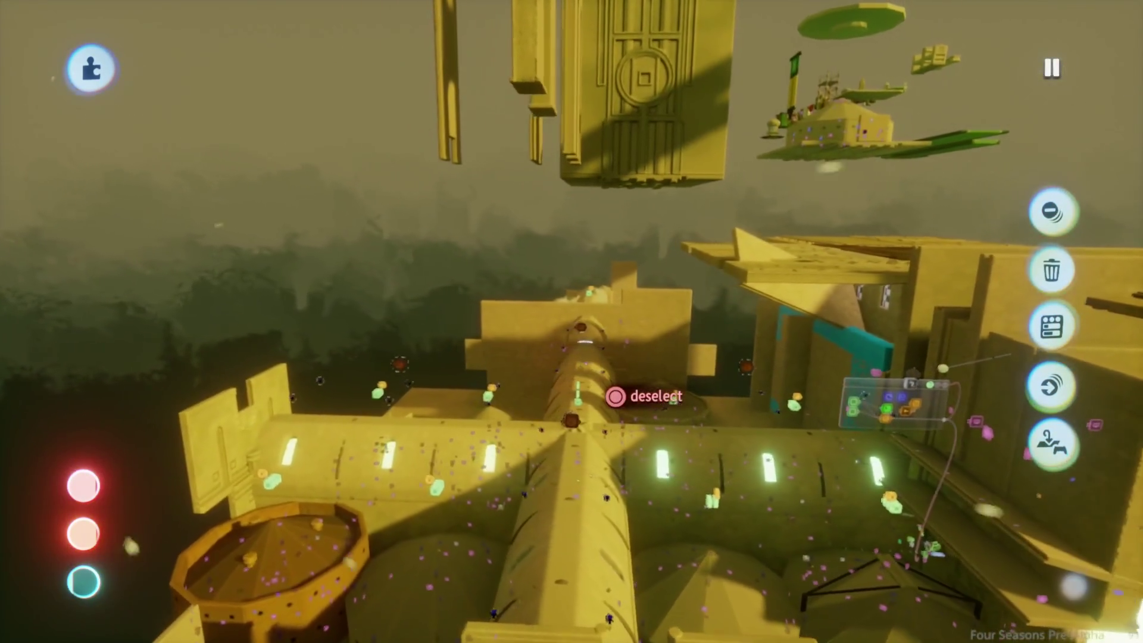
key("Tab")
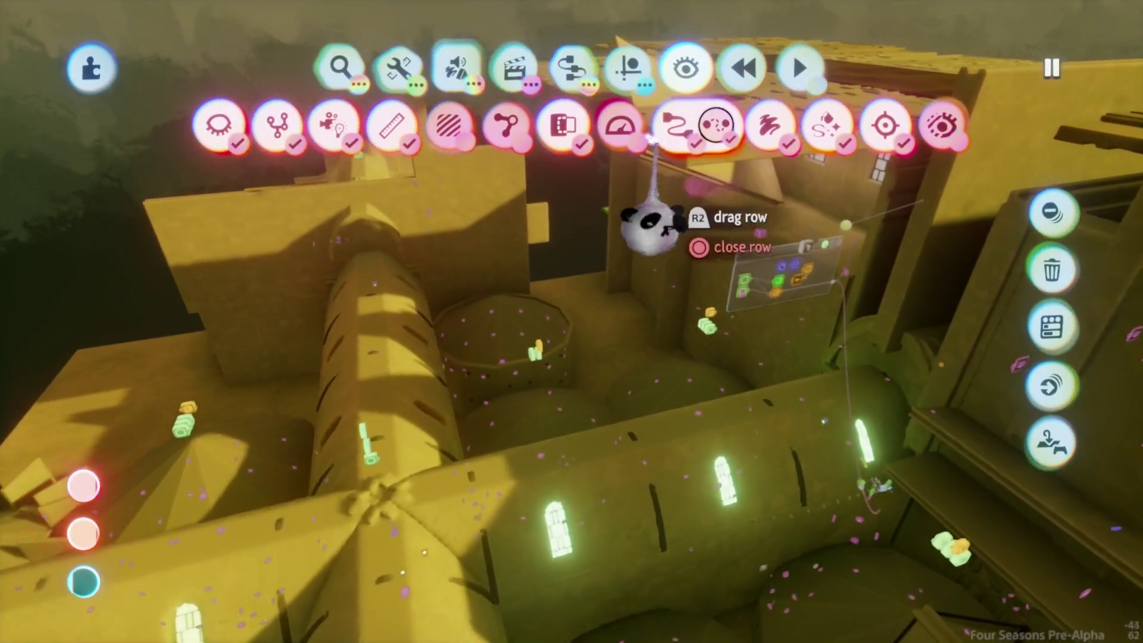
left_click(563, 128)
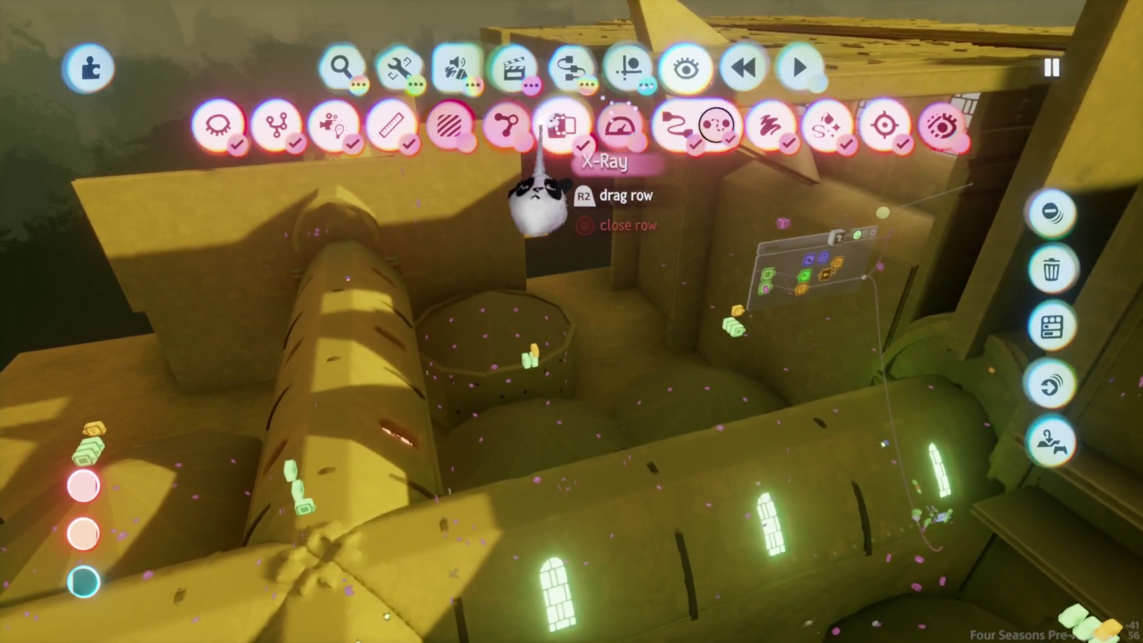
left_click(219, 125)
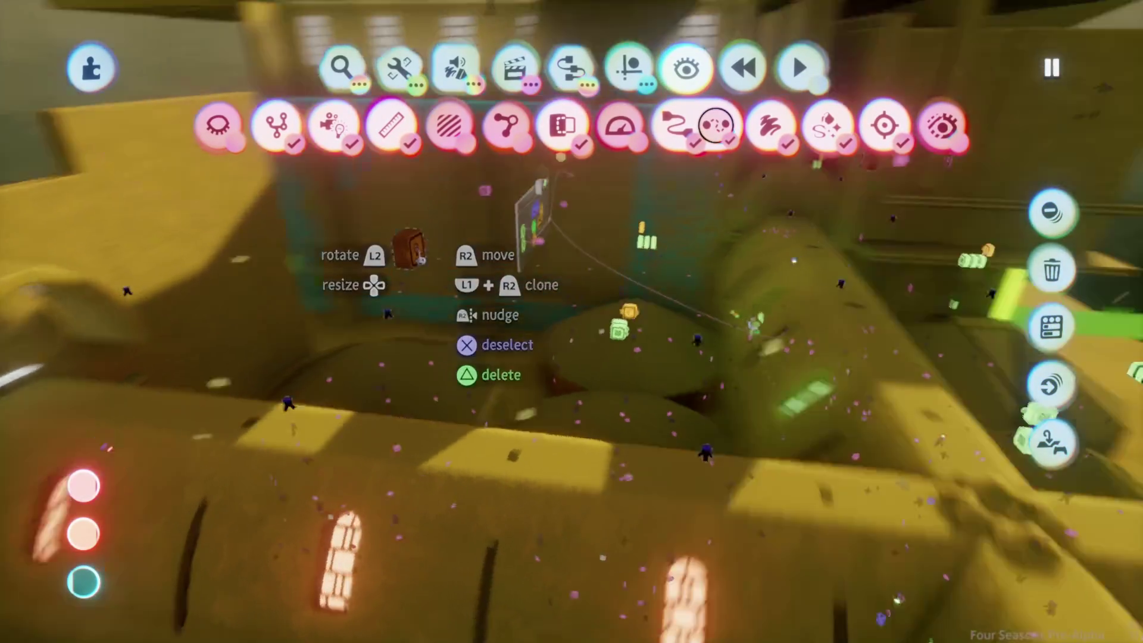
key("Escape")
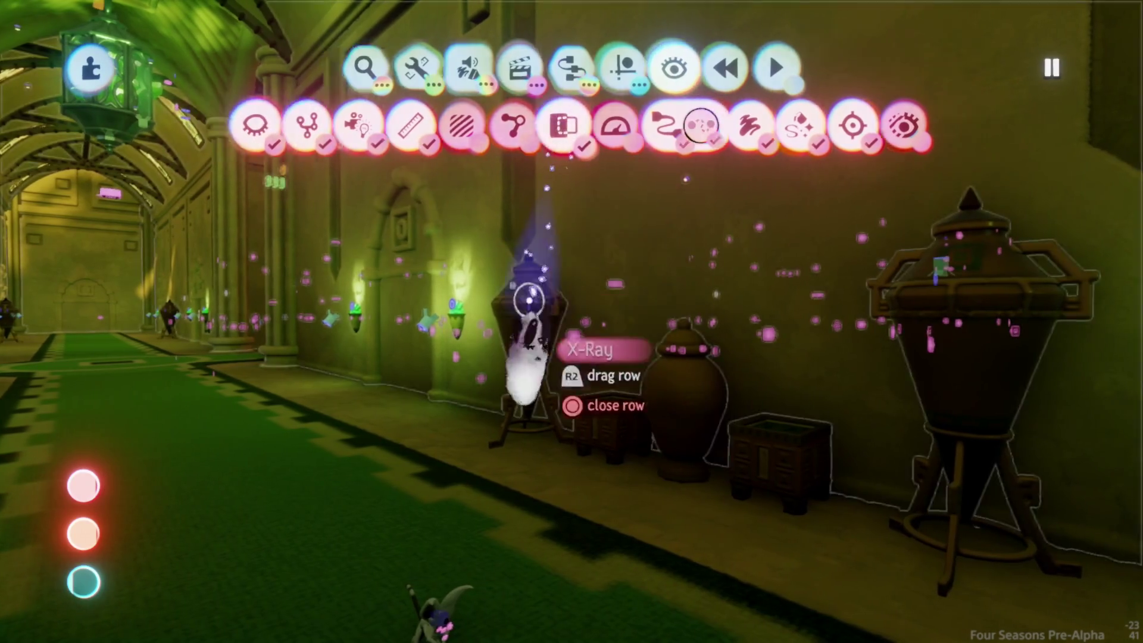
- Close the visibility options and playtest from the start of the green-carpeted corridor
key("Escape")
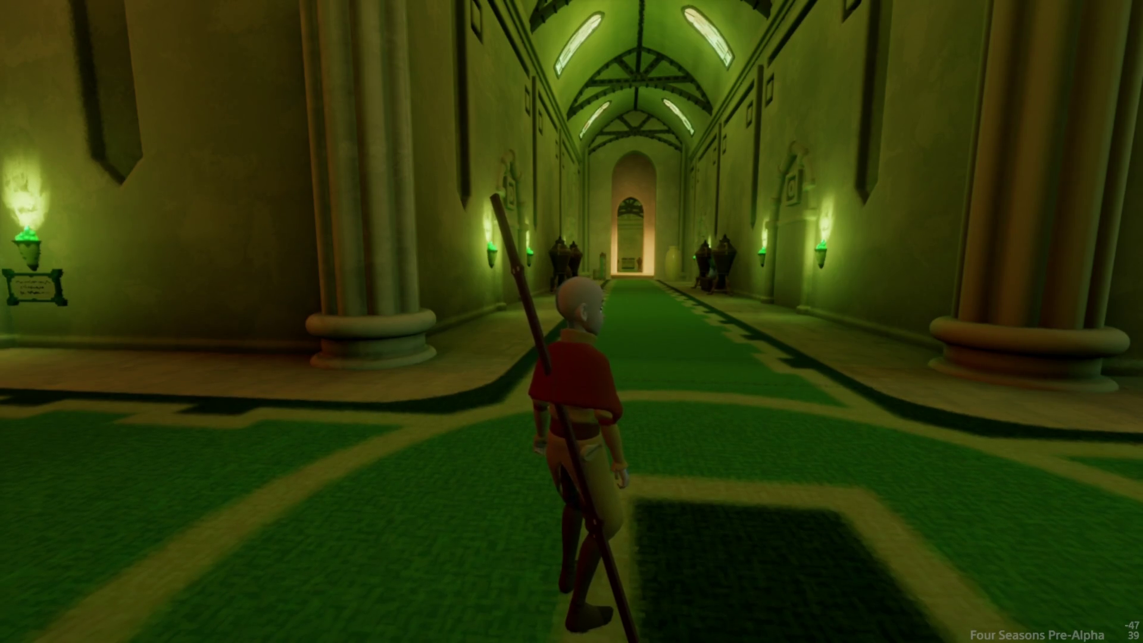
- Return to Edit Mode, fly down the corridor and review the Trigger Zone's detection settings
key("Escape")
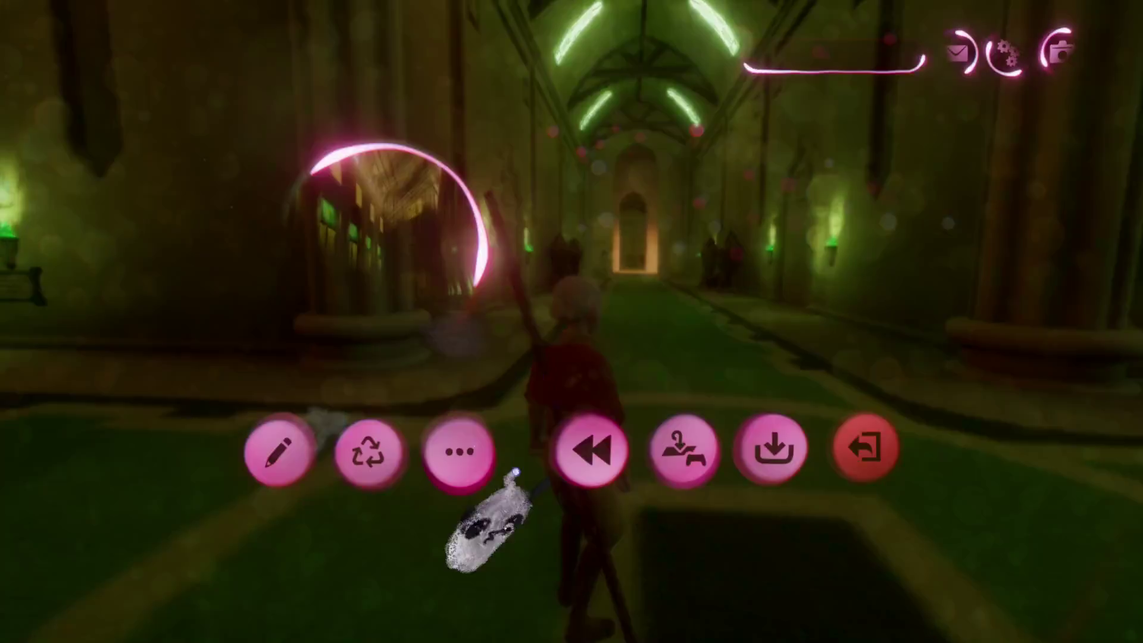
left_click(281, 452)
mouse_move(591, 607)
left_mouse_down()
mouse_move(595, 500)
mouse_move(573, 390)
left_mouse_up()
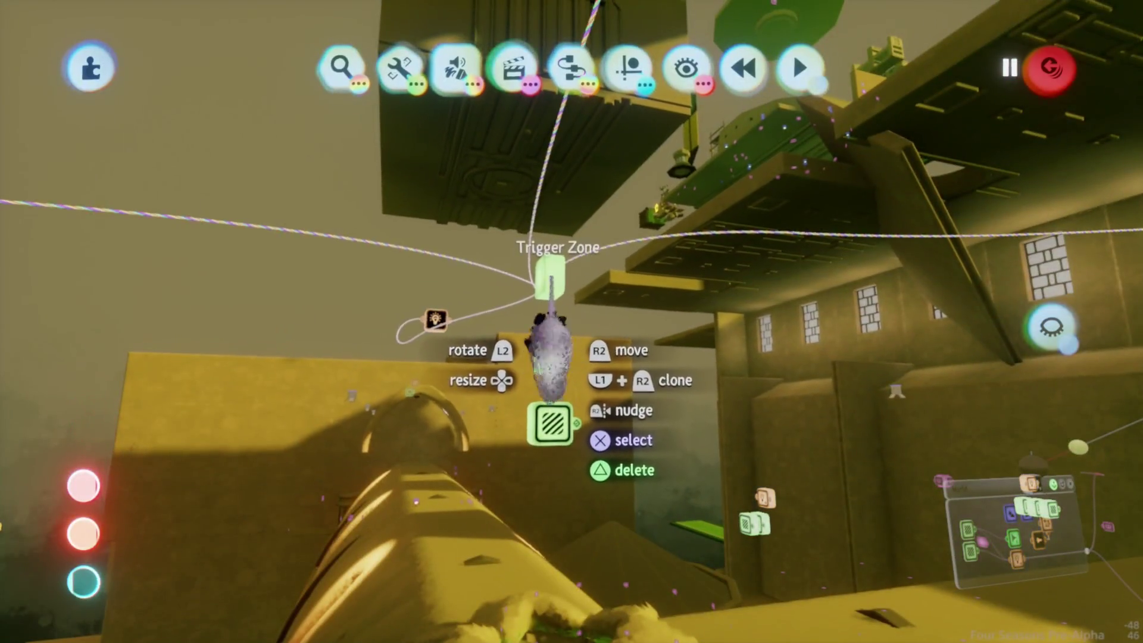
left_click(549, 280)
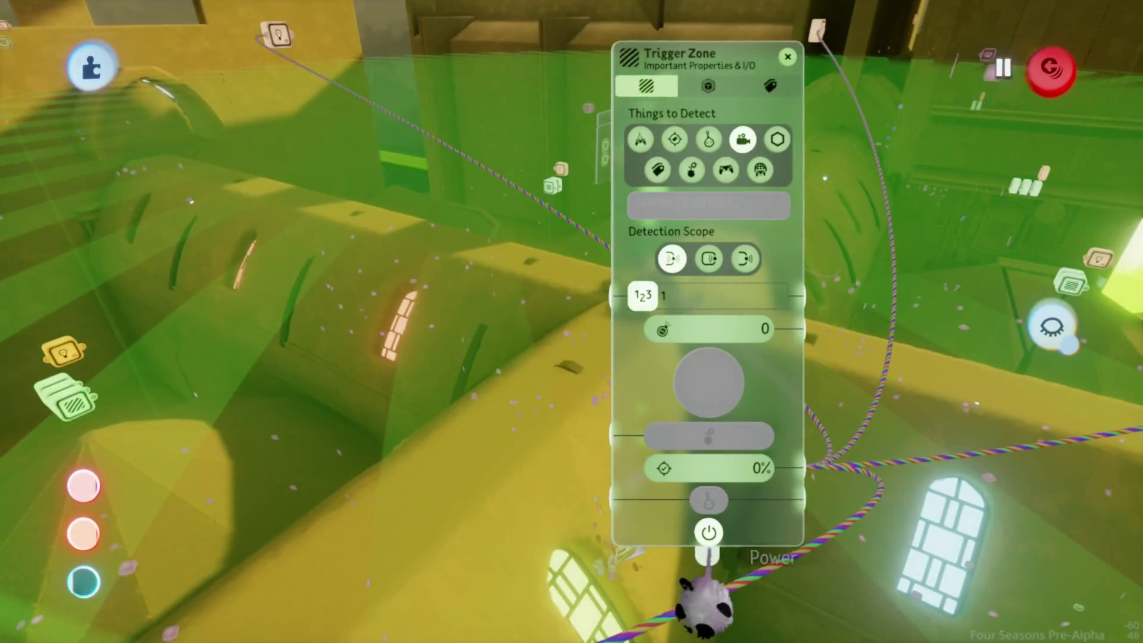
key("Escape")
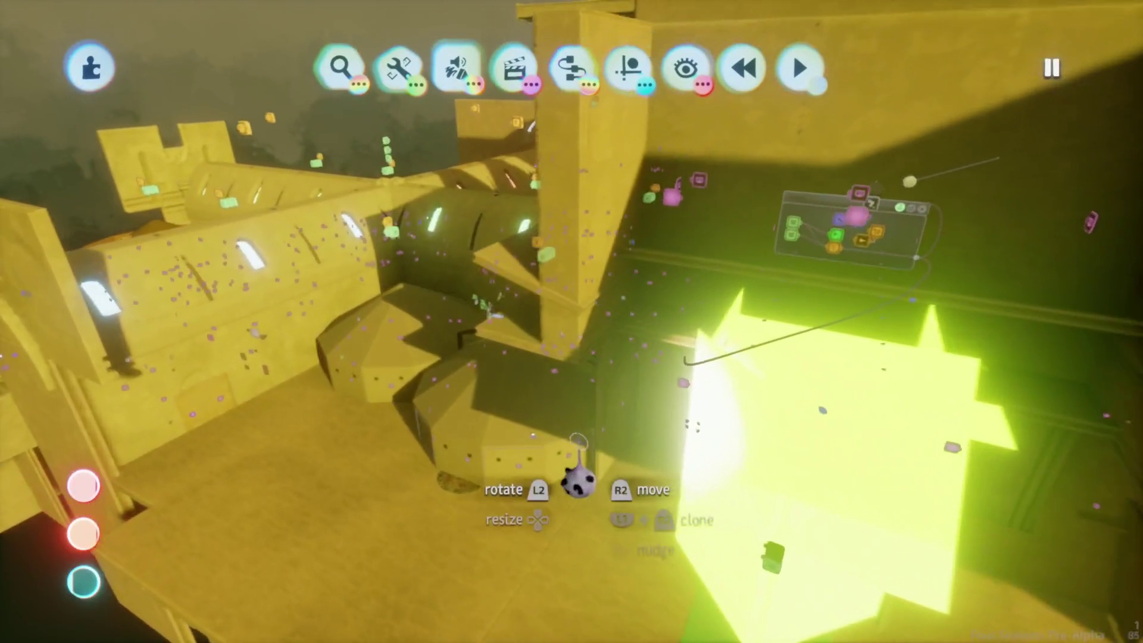
- Open and close the Show/Hide row, then turn toward the spotlight's Light settings
left_click(686, 68)
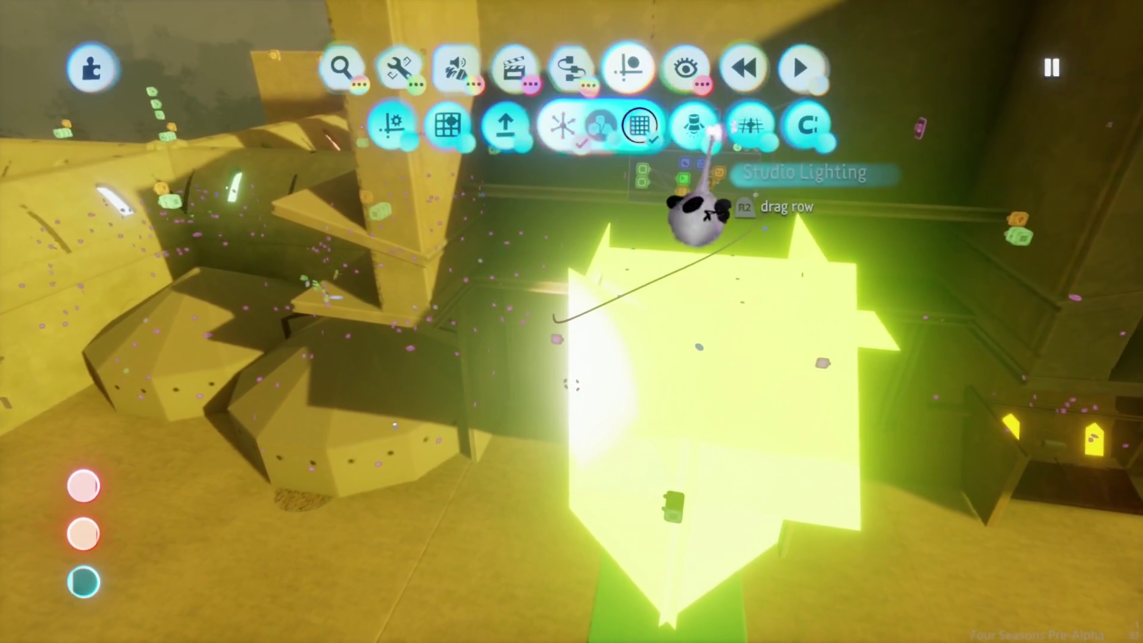
key("Escape")
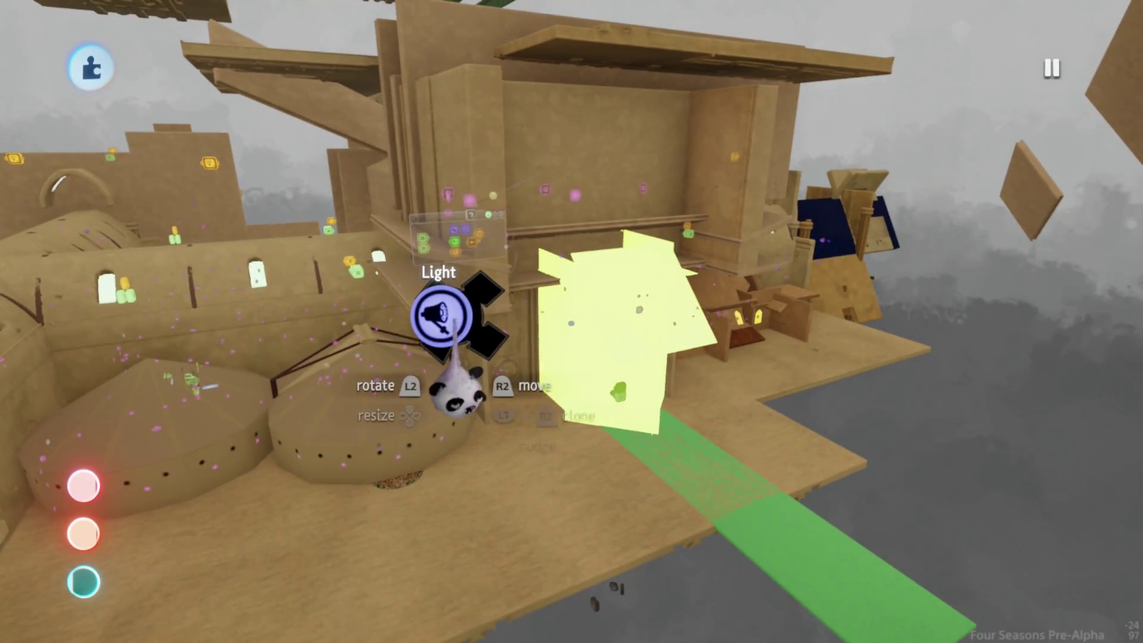
key("Escape")
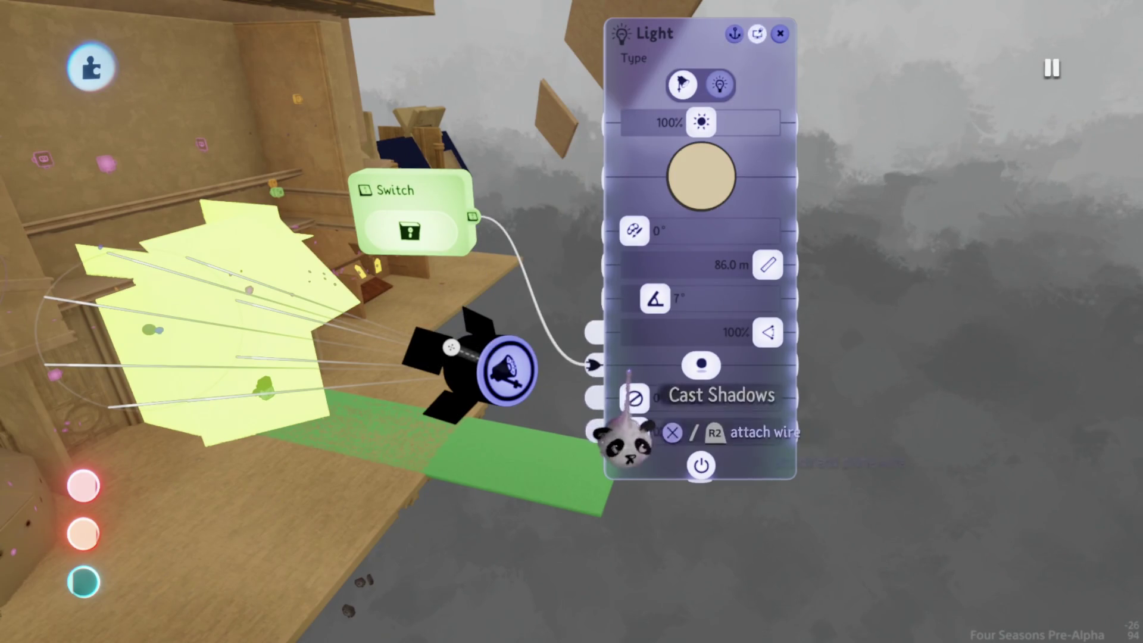
- Playtest by running the character along the corridor past the wall lamp, then return to editing
key("Escape")
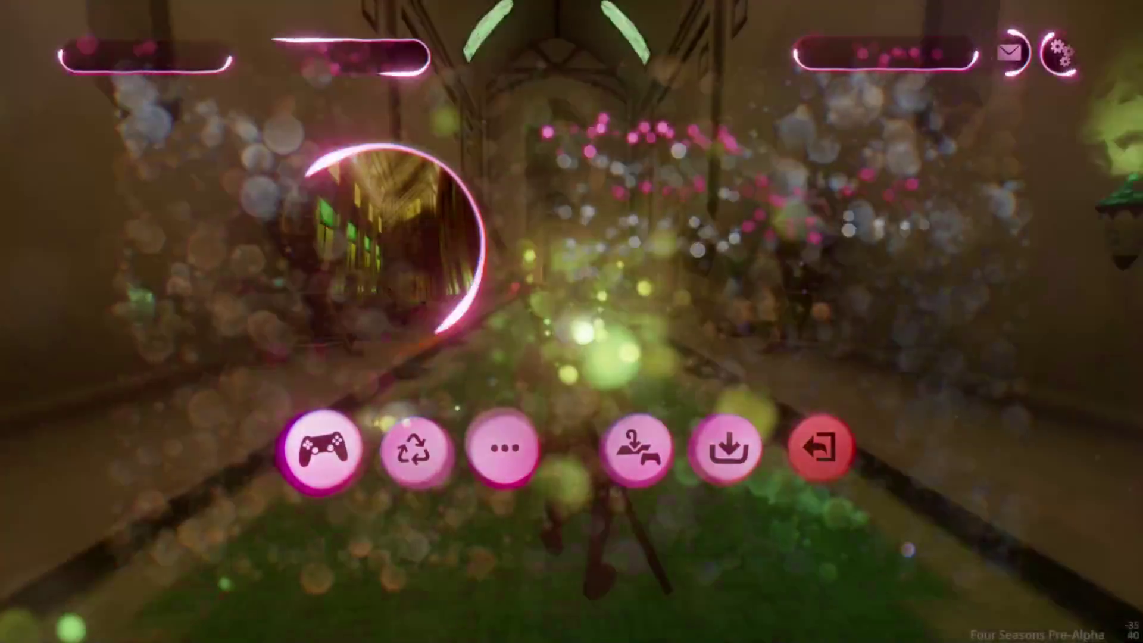
key("d")
key("s")
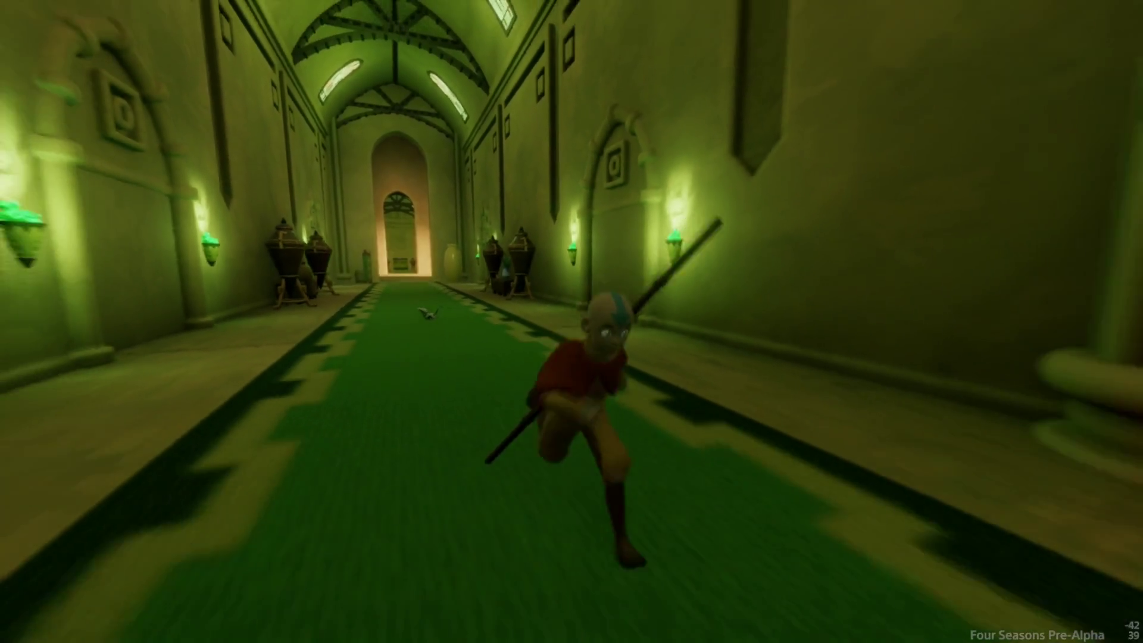
key("w")
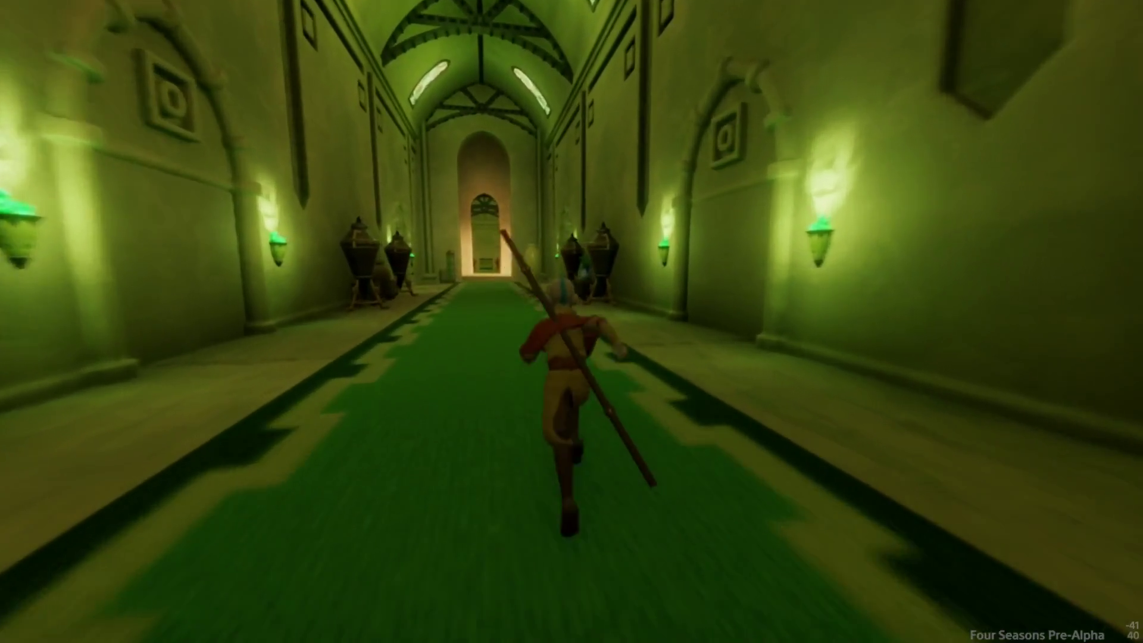
key("Escape")
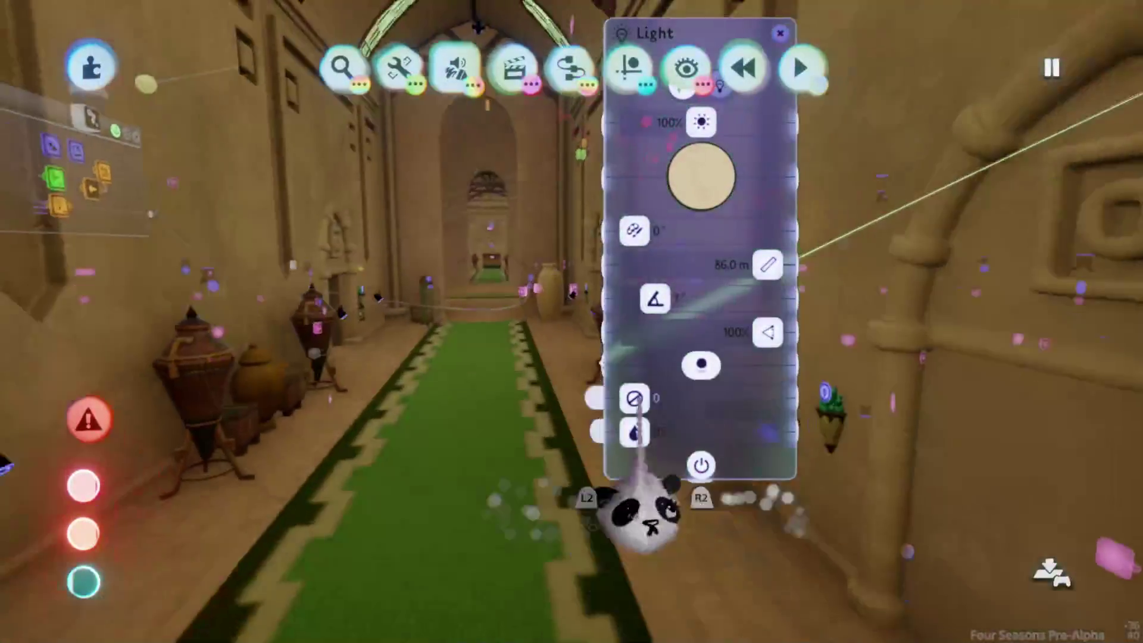
- Close and reopen the spotlight's Light settings while framing the spotlight up close
mouse_move(619, 471)
left_mouse_down()
mouse_move(670, 460)
mouse_move(493, 289)
mouse_move(474, 298)
mouse_move(467, 288)
mouse_move(543, 329)
mouse_move(549, 291)
left_mouse_up()
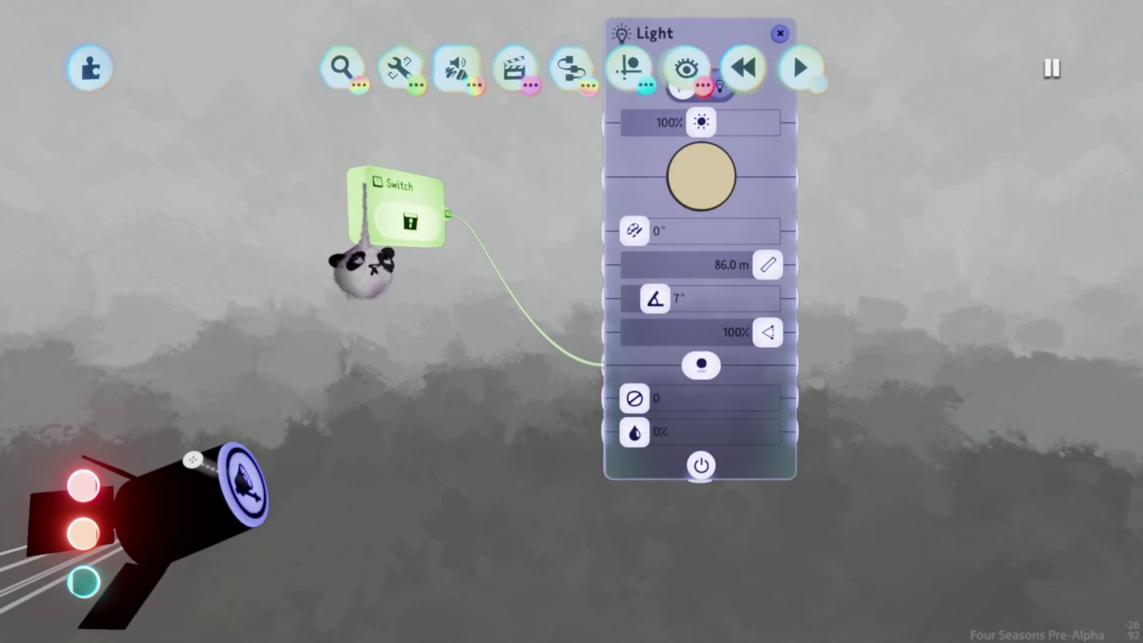
left_click_drag(364, 268, 587, 479)
key("Escape")
mouse_move(679, 459)
left_mouse_down()
mouse_move(536, 388)
mouse_move(568, 369)
left_mouse_up()
left_click(562, 462)
mouse_move(446, 511)
left_mouse_down()
mouse_move(498, 467)
mouse_move(562, 486)
mouse_move(500, 476)
mouse_move(740, 498)
mouse_move(708, 472)
mouse_move(684, 250)
left_mouse_up()
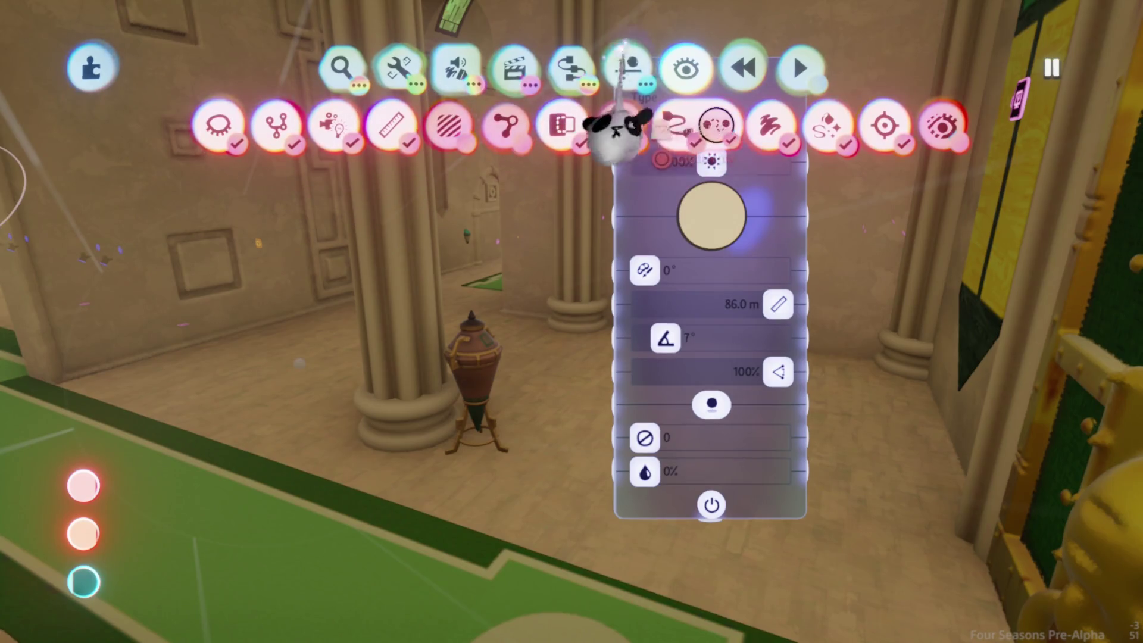
- Toggle the Guides row and pan around the columned hall and glowing green doors
left_click(622, 101)
key("Escape")
mouse_move(702, 203)
left_mouse_down()
mouse_move(638, 447)
mouse_move(714, 510)
mouse_move(721, 494)
left_mouse_up()
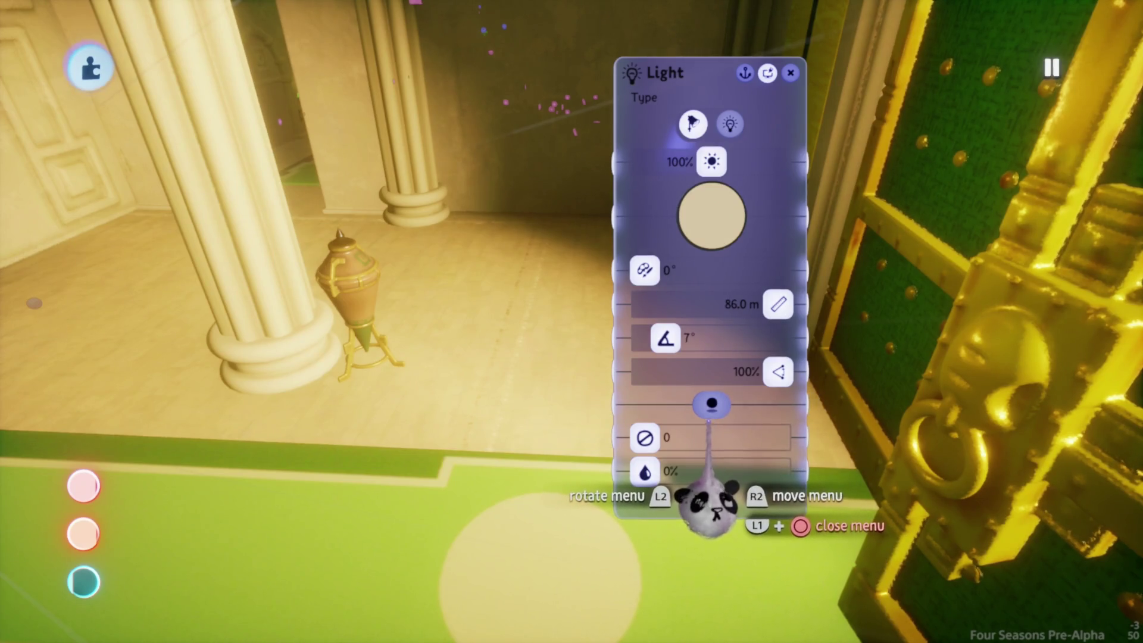
mouse_move(712, 495)
left_mouse_down()
mouse_move(715, 472)
mouse_move(727, 511)
mouse_move(533, 482)
mouse_move(577, 480)
mouse_move(567, 472)
mouse_move(584, 468)
left_mouse_up()
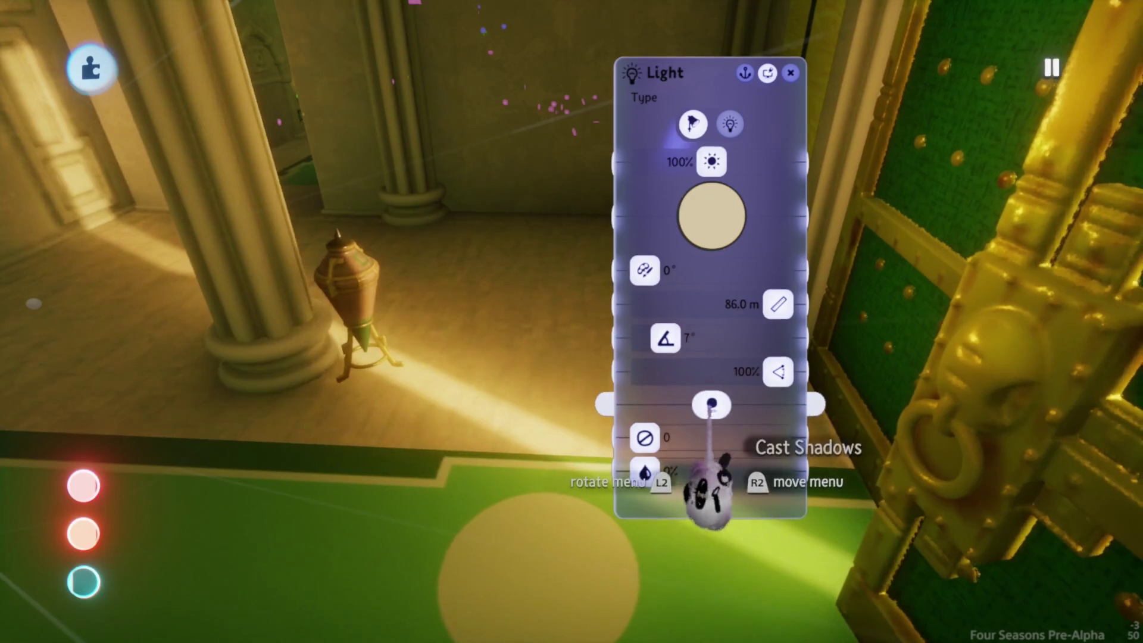
mouse_move(587, 399)
left_mouse_down()
mouse_move(588, 376)
mouse_move(592, 417)
mouse_move(566, 279)
left_mouse_up()
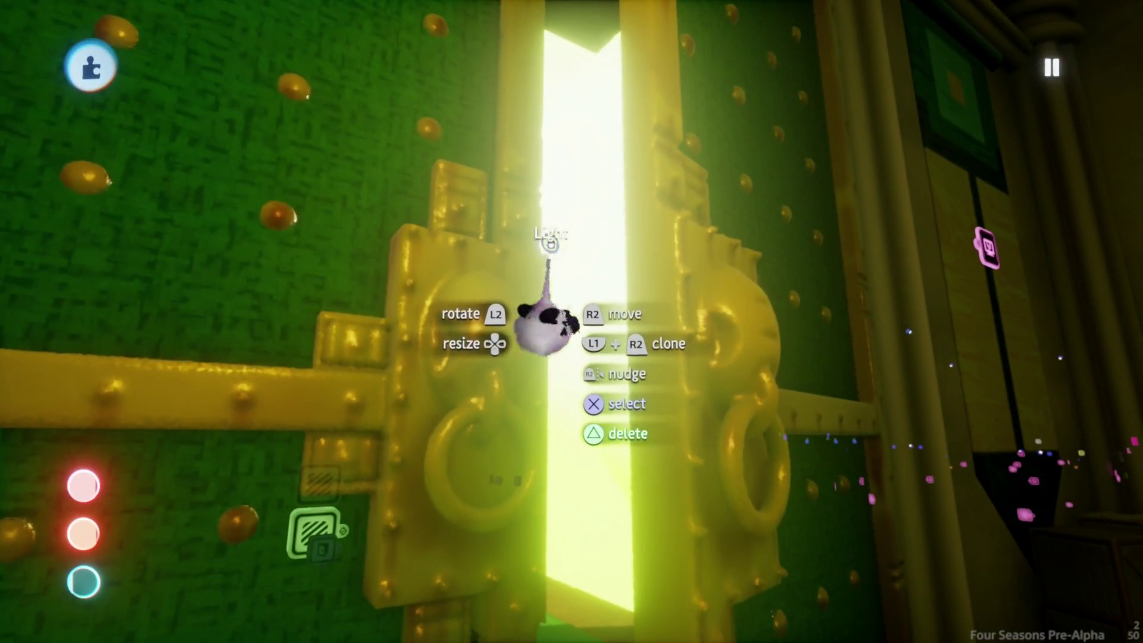
left_click_drag(547, 327, 609, 601)
mouse_move(609, 524)
left_mouse_down()
mouse_move(608, 597)
mouse_move(590, 552)
mouse_move(605, 568)
mouse_move(574, 253)
mouse_move(596, 218)
mouse_move(500, 137)
mouse_move(565, 173)
mouse_move(613, 107)
mouse_move(481, 113)
left_mouse_up()
key("Tab")
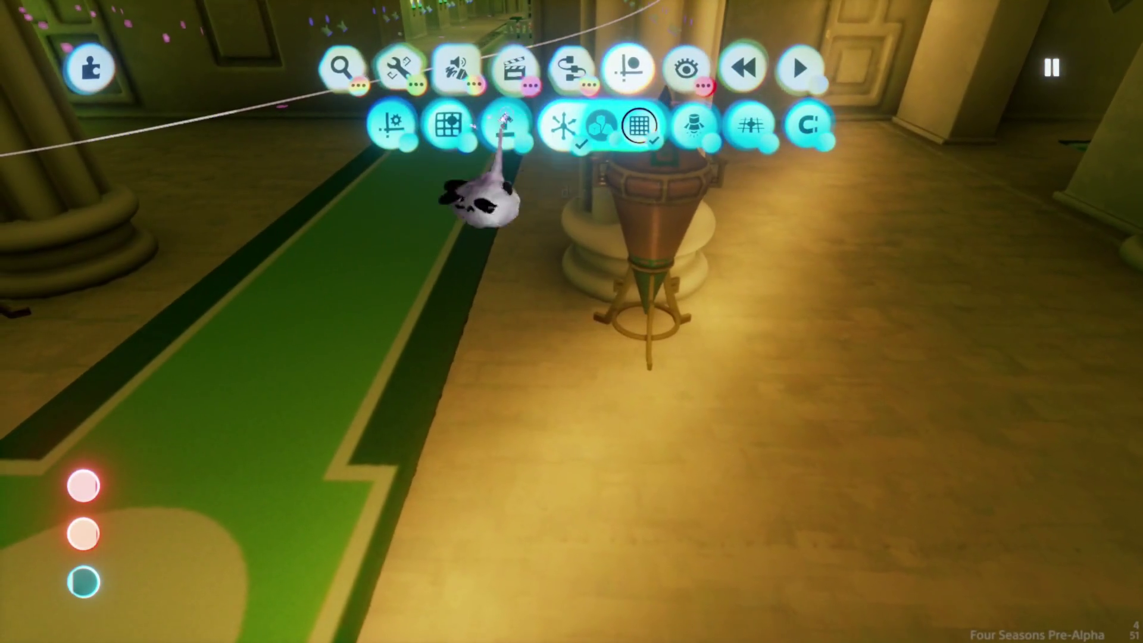
- Set the painted coat's glow to 45% and close the Painting Coat Properties panel
left_click(686, 69)
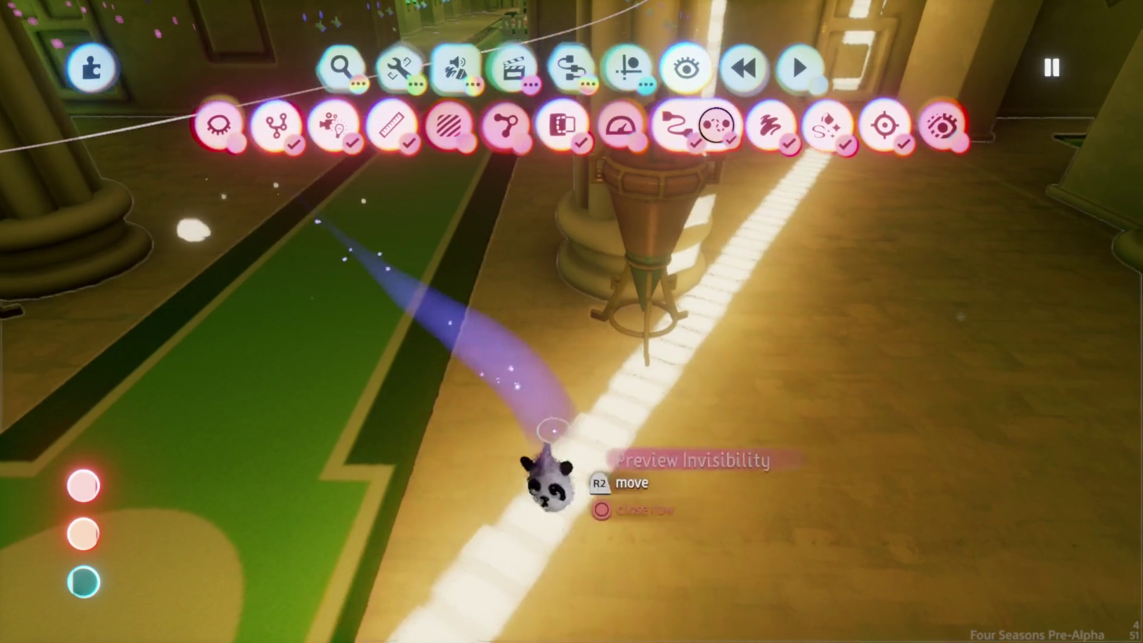
key("Escape")
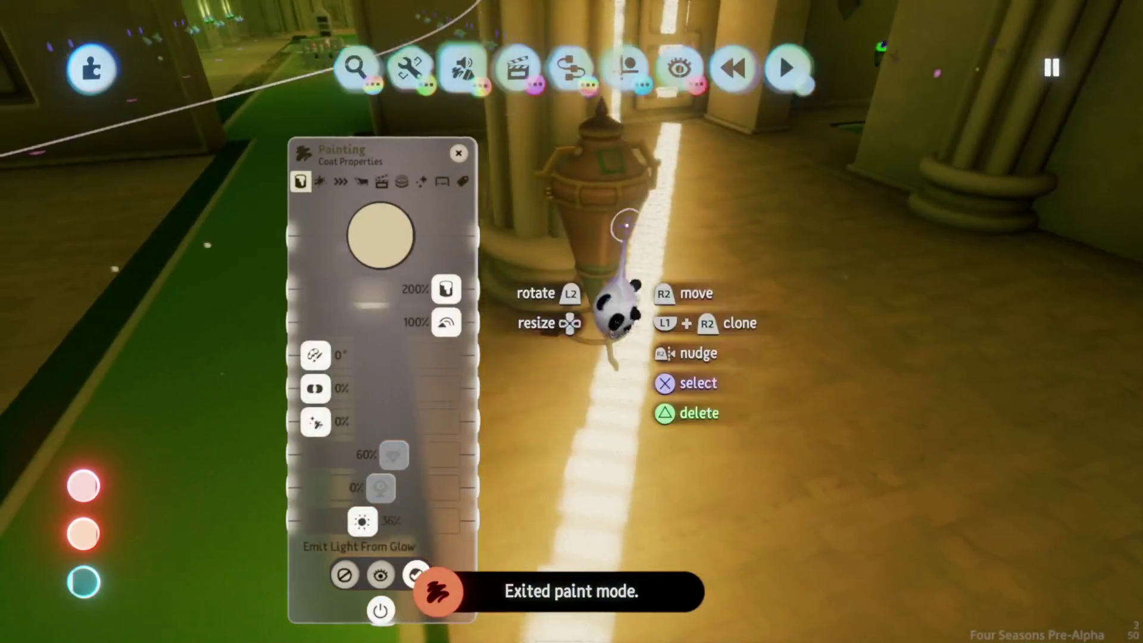
left_click(686, 68)
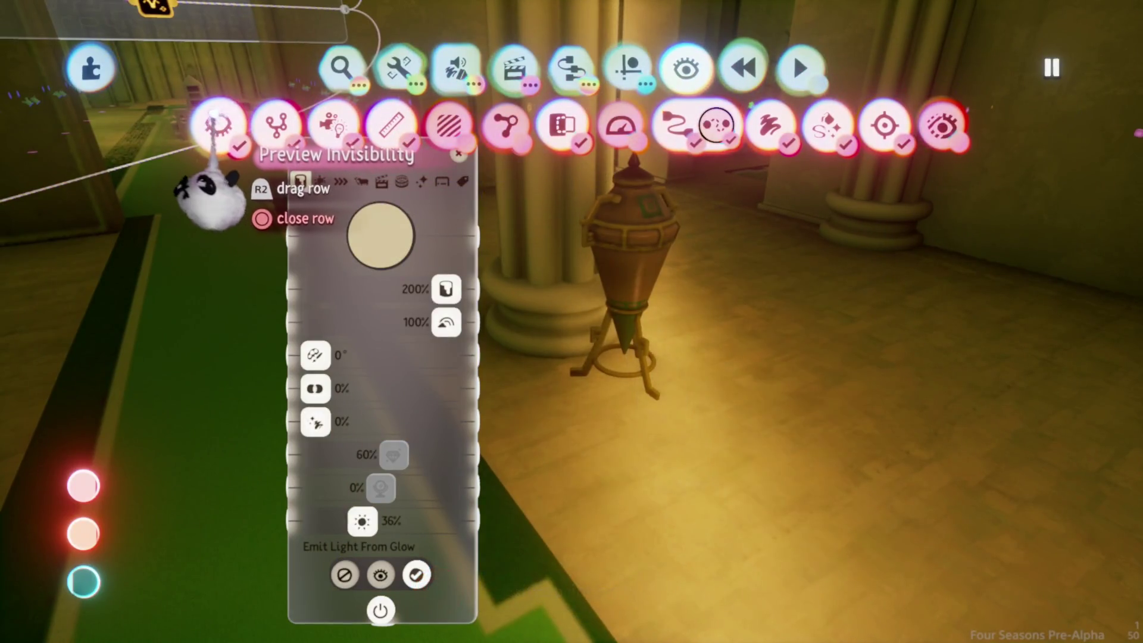
left_click(372, 522)
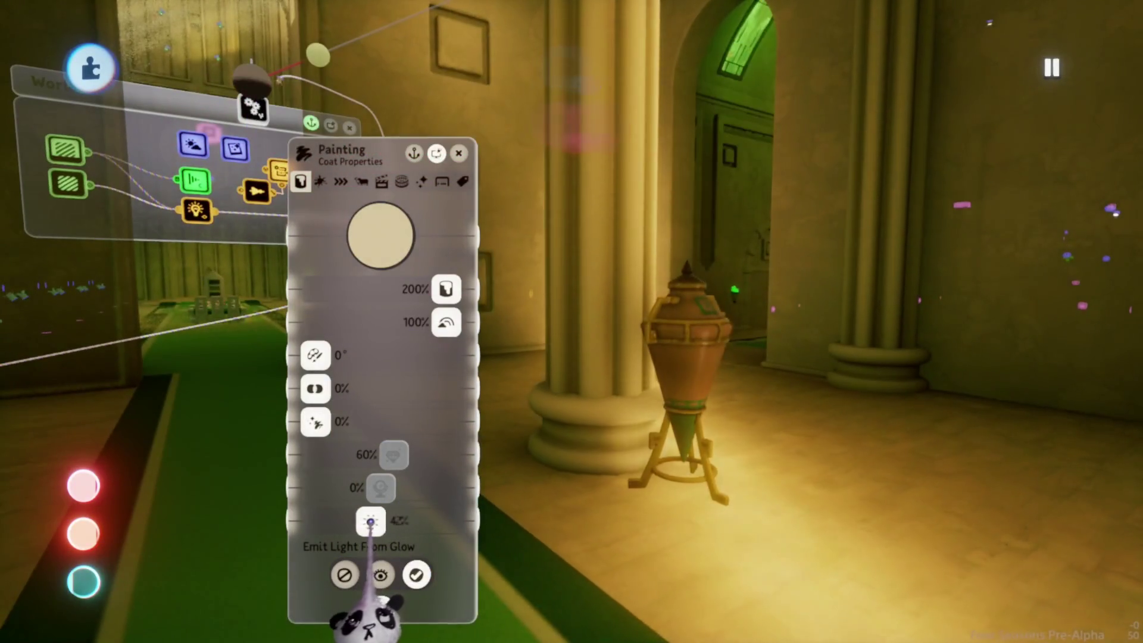
key("Escape")
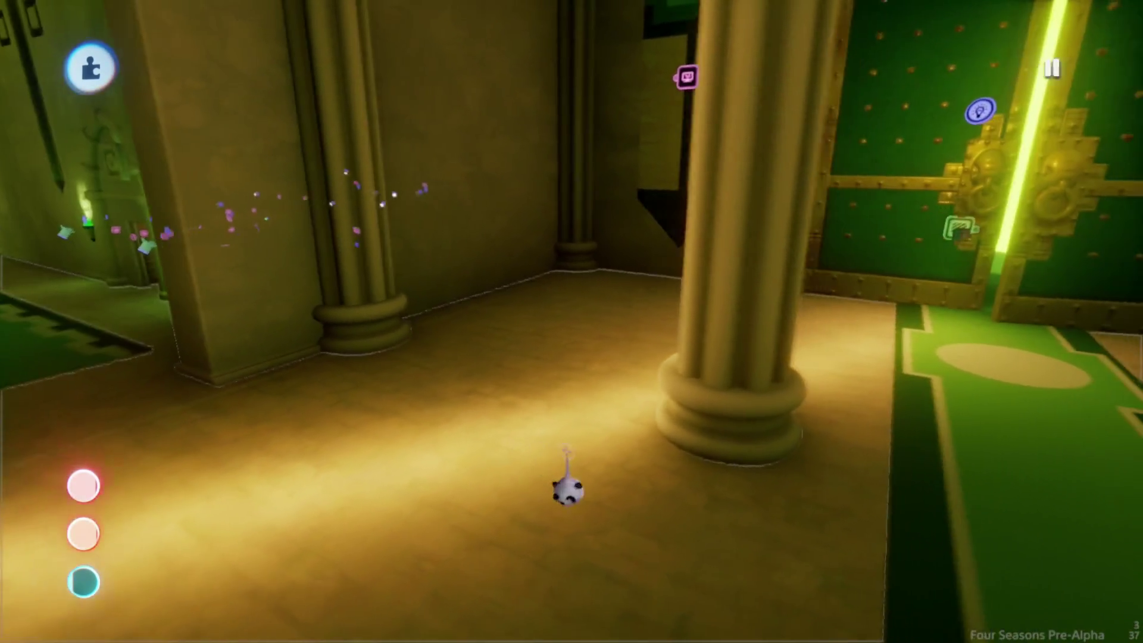
key("Escape")
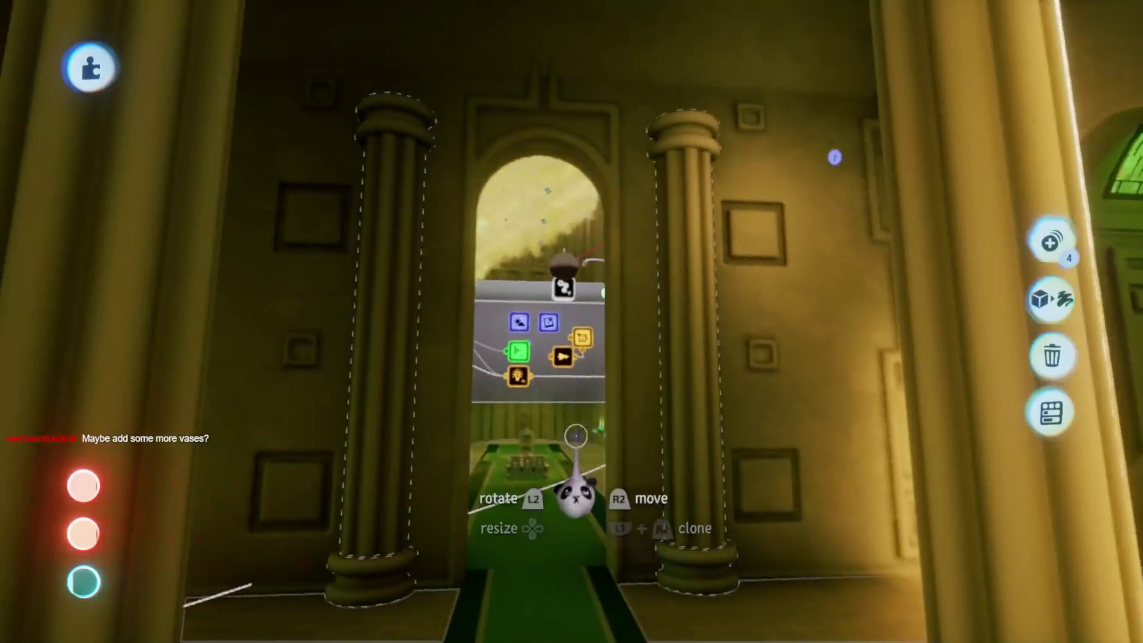
- Raise the two fluted pillars flanking the central archway higher up the end wall, then deselect them
left_click(733, 192)
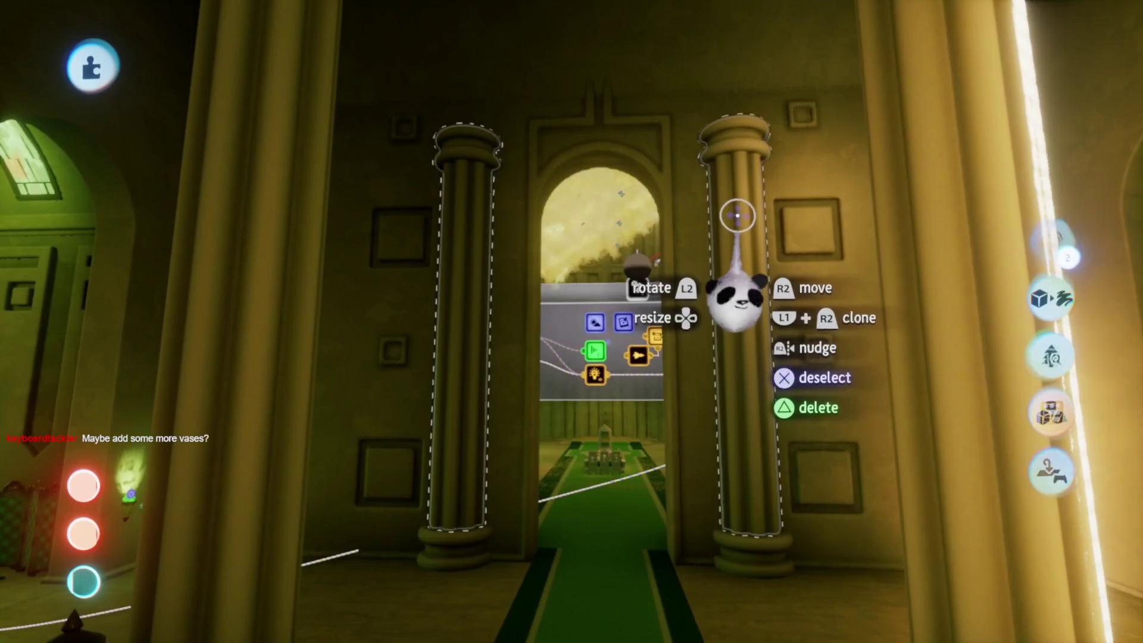
left_click_drag(736, 179, 729, 116)
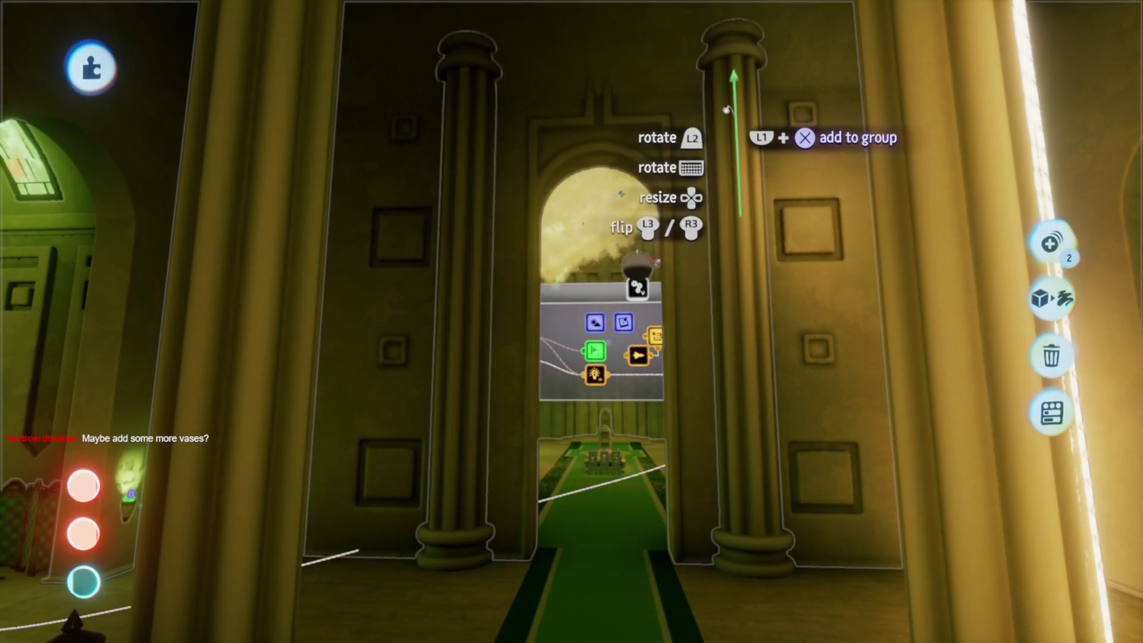
key("Escape")
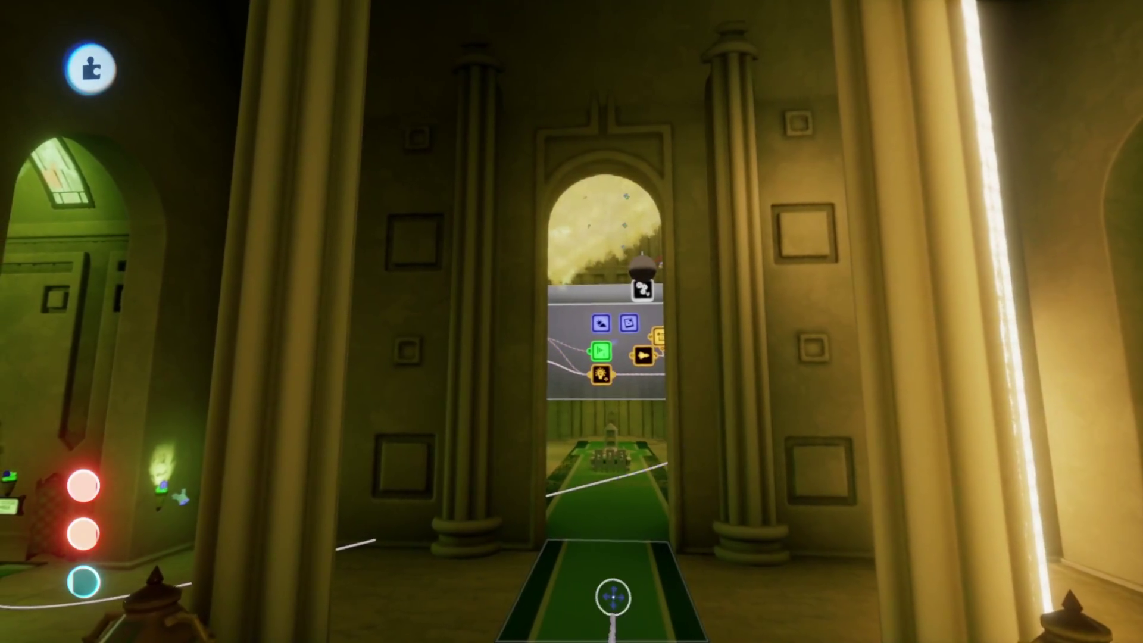
left_click(676, 166)
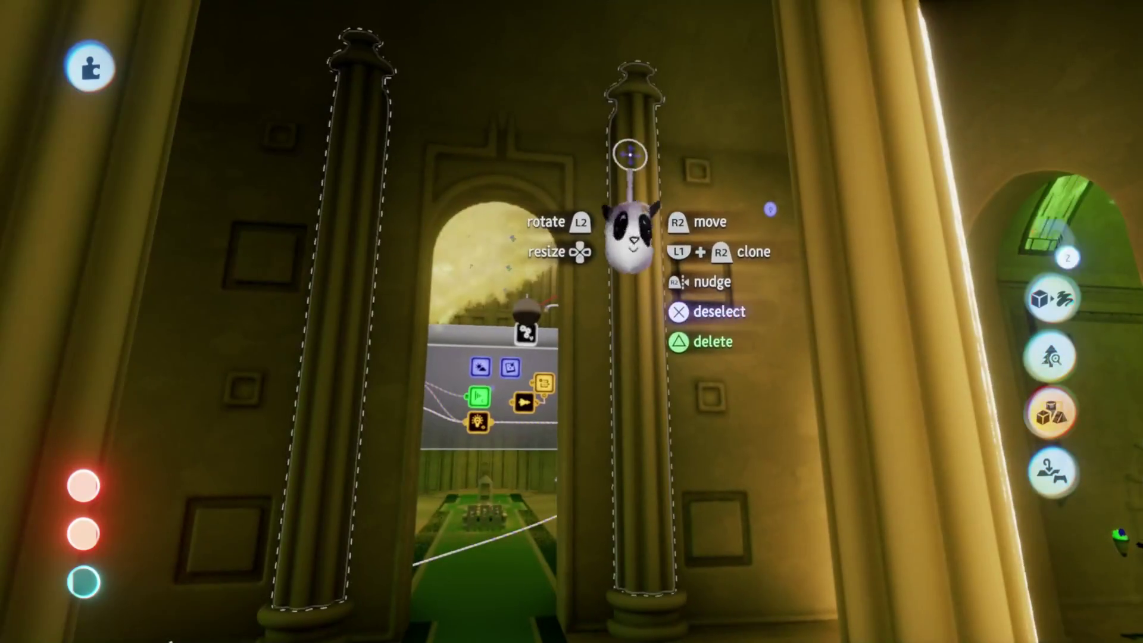
key("Escape")
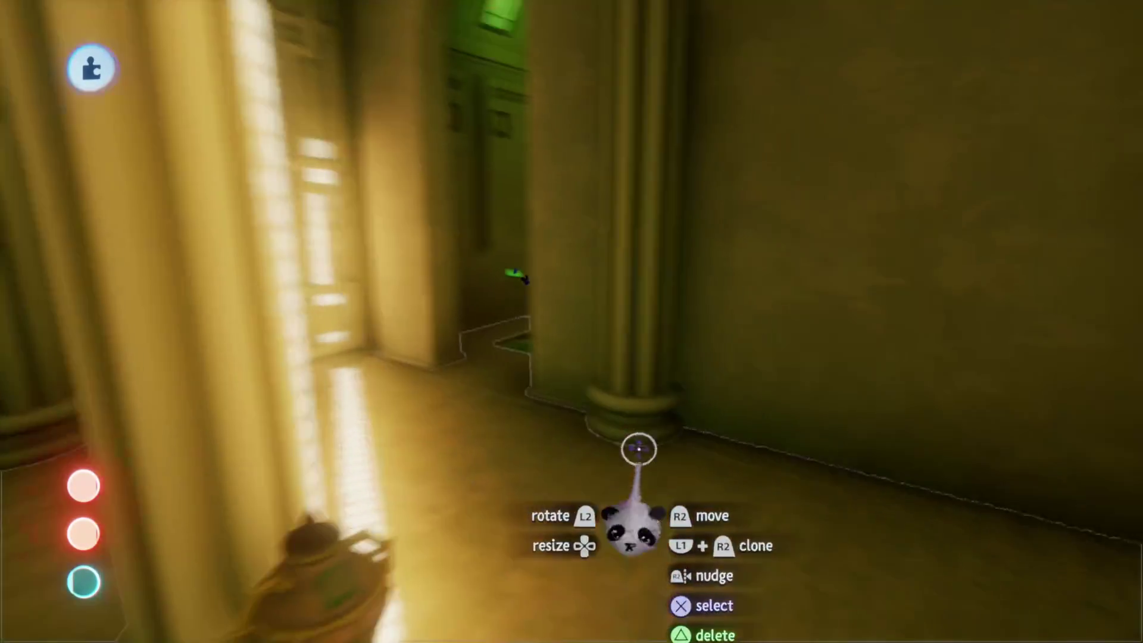
- Slide the pillar near the side doorway along its guide, then select another hall pillar
left_click(615, 367)
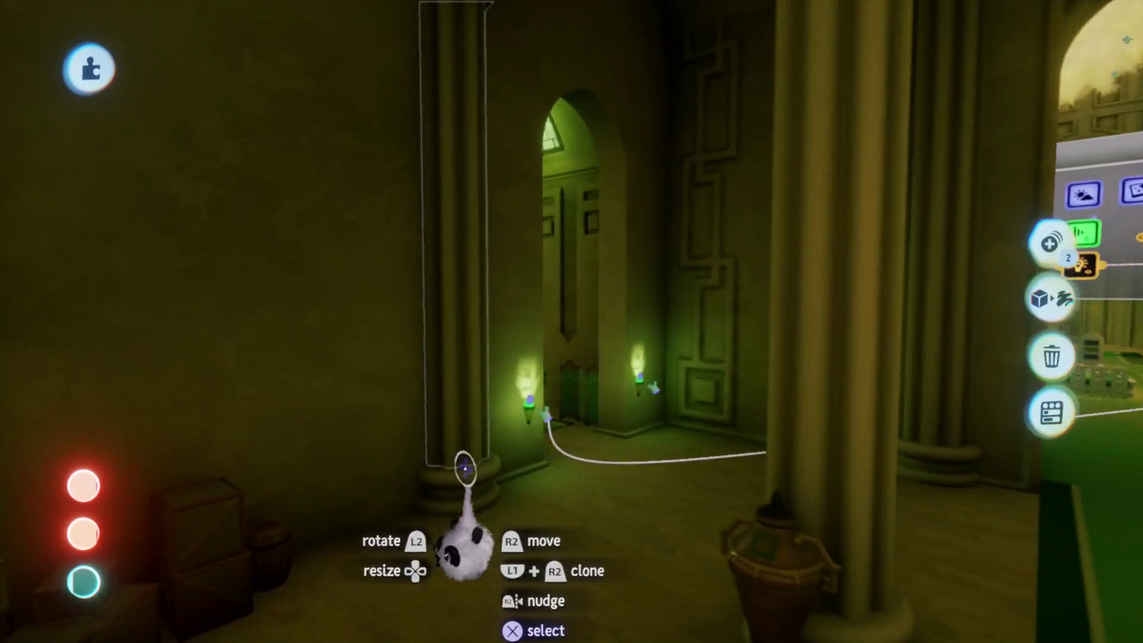
mouse_move(558, 330)
left_mouse_down()
mouse_move(575, 307)
mouse_move(574, 324)
left_mouse_up()
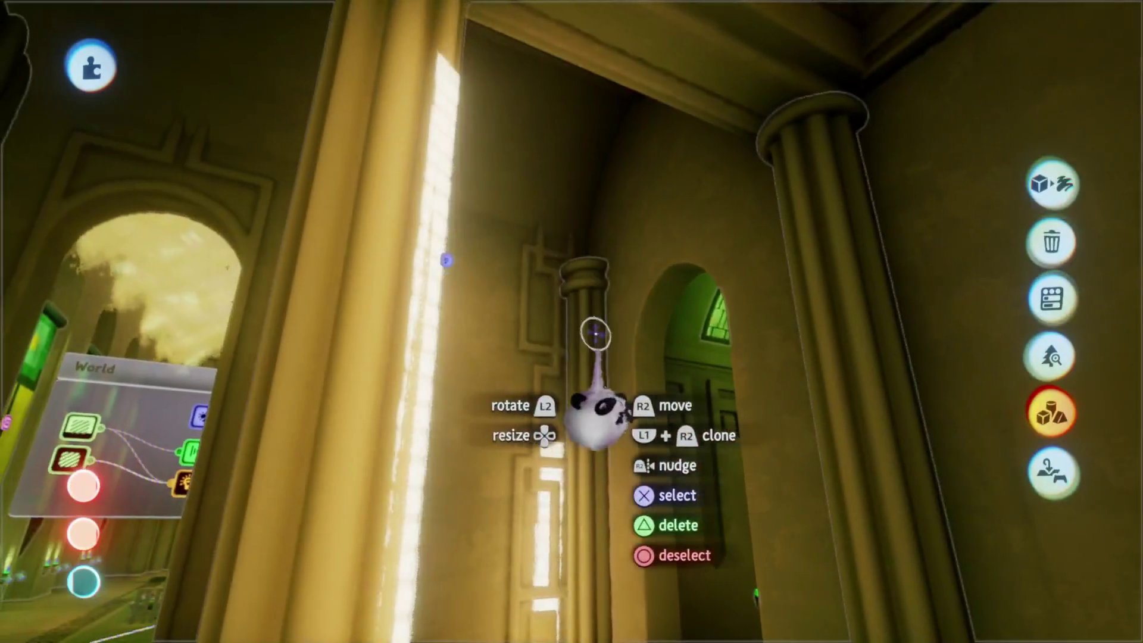
left_click(600, 332)
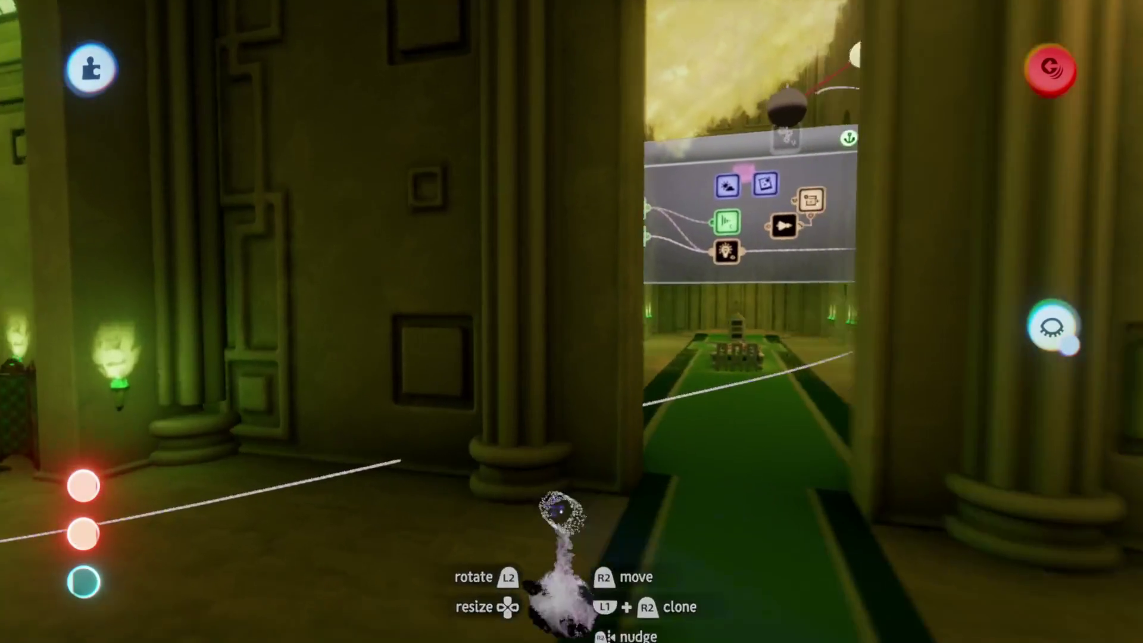
- Exit sculpt mode, test-run the green corridor and columned hall, and pause
key("Escape")
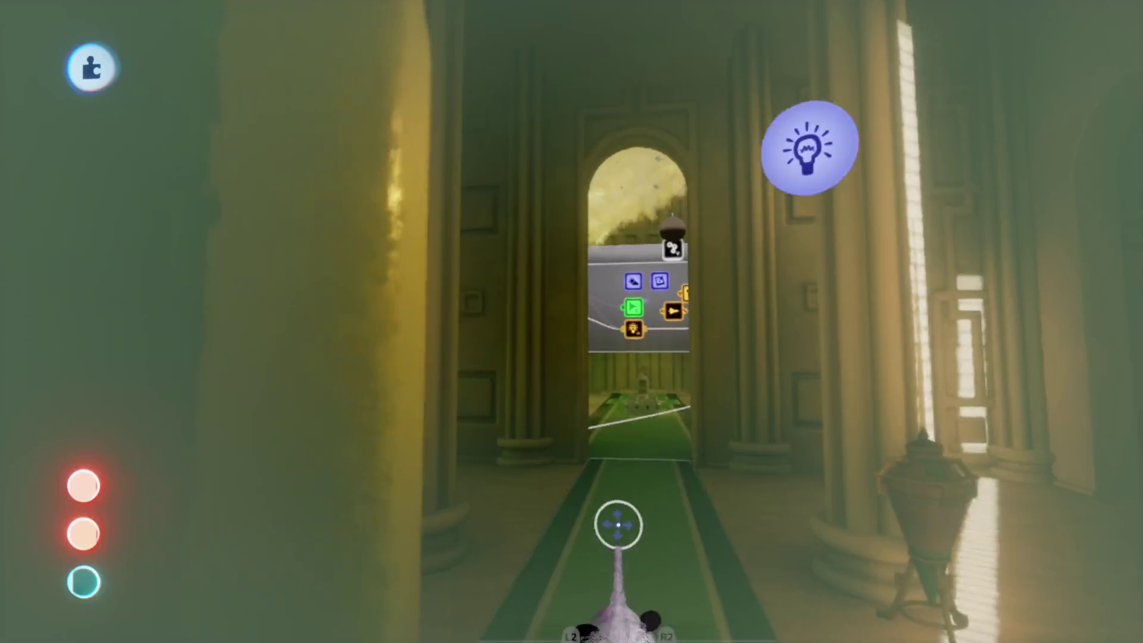
key("Escape")
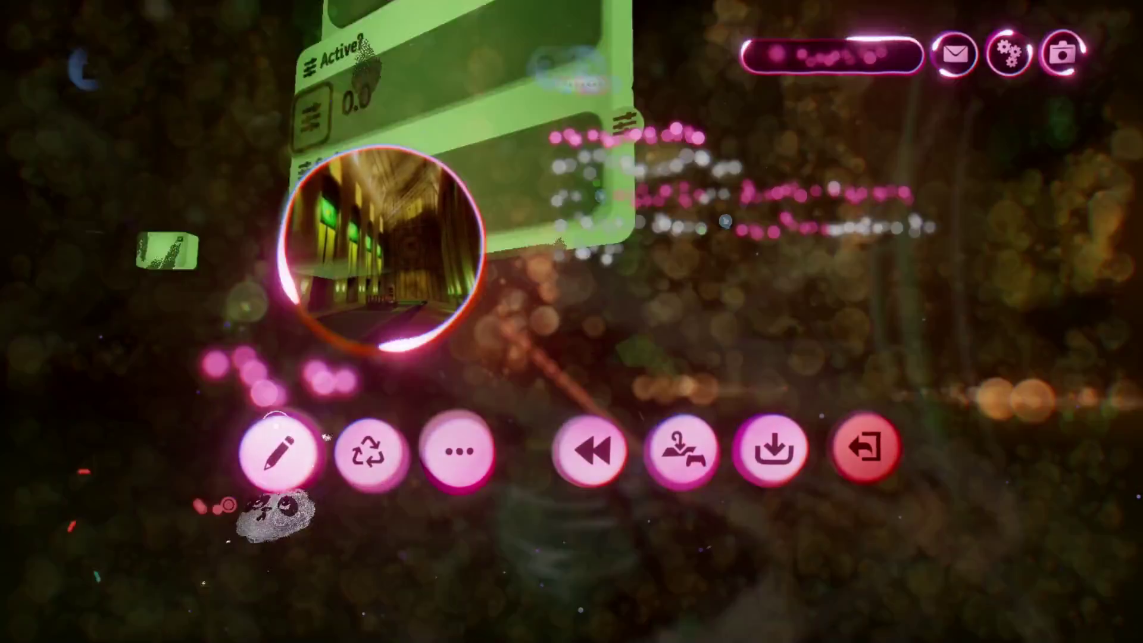
- Choose Edit from the pause menu to resume editing the hall
left_click(322, 420)
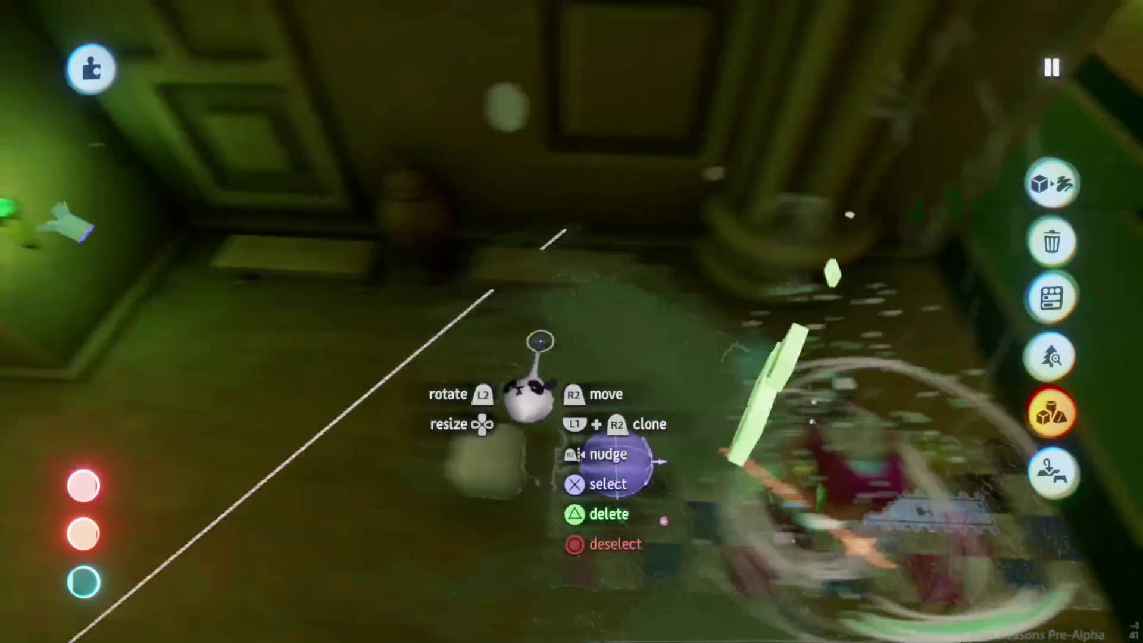
- Expand the sculpture's Outer Properties tweak menu into a full panel
left_click(636, 374)
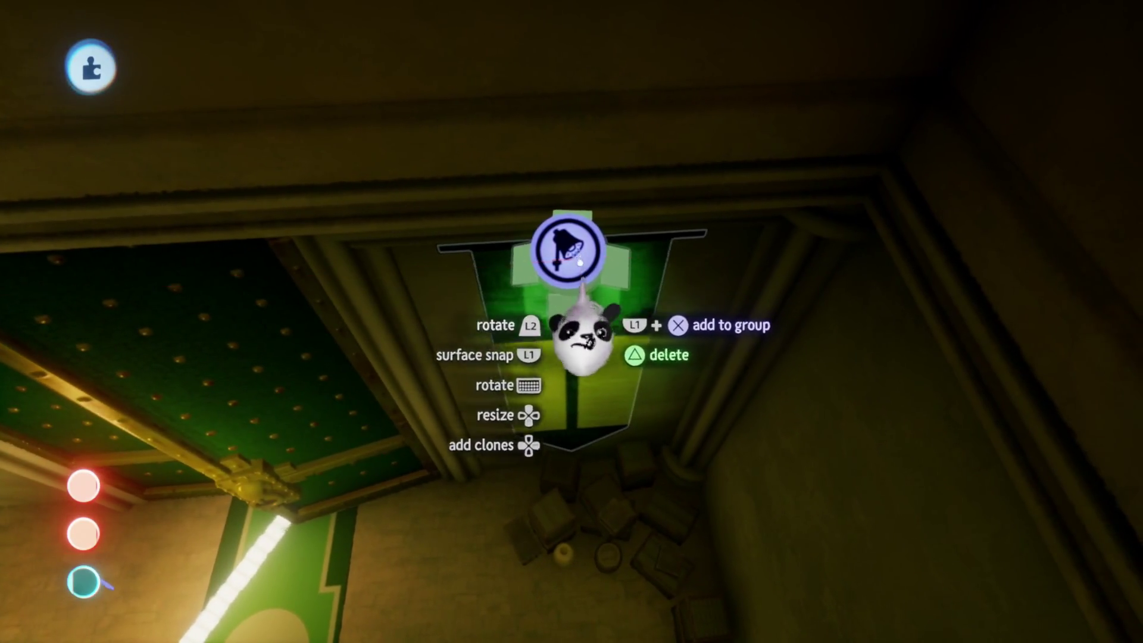
- Run the character through the dimmer pillared hall, then pause the playtest
key("Escape")
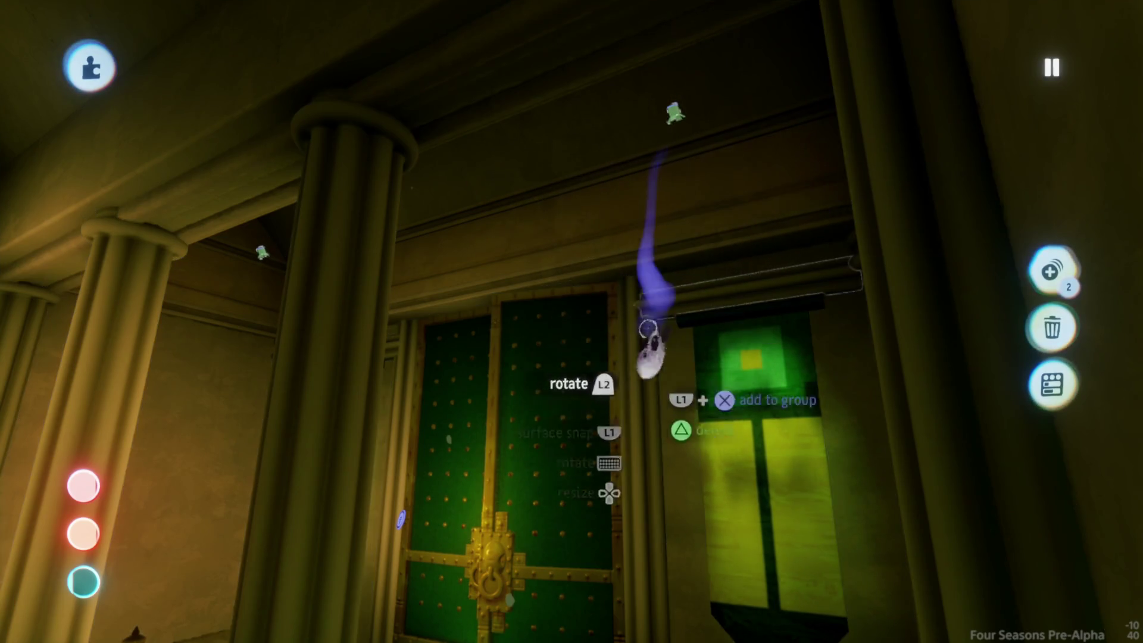
key("Escape")
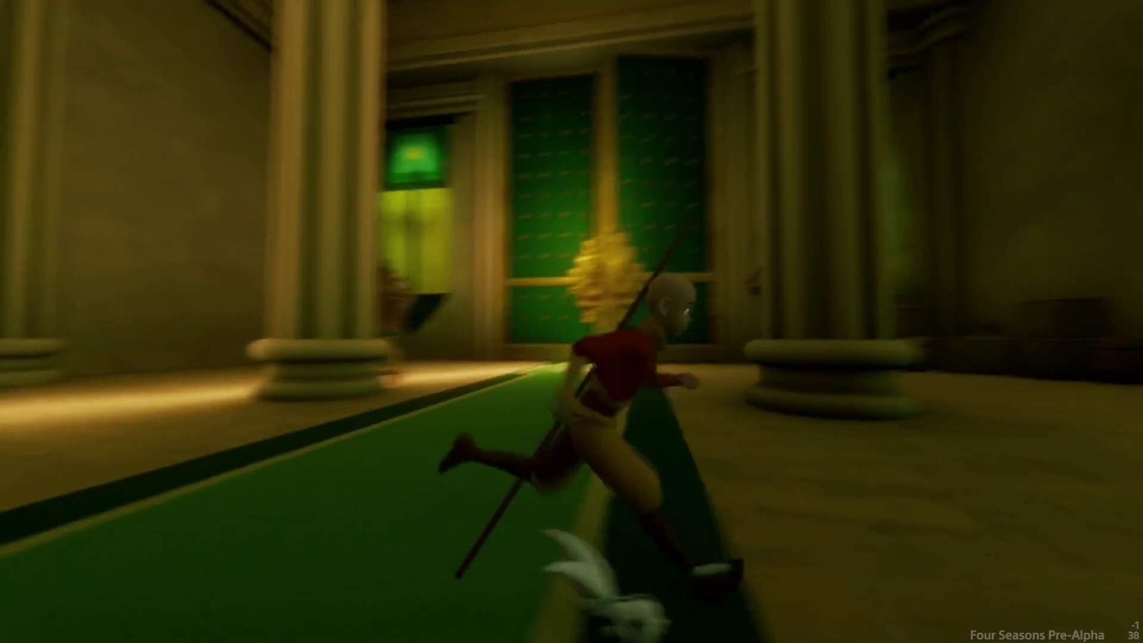
key("Escape")
- Back in edit mode, turn on the Grid guide and nudge the bell gadget
left_click(280, 449)
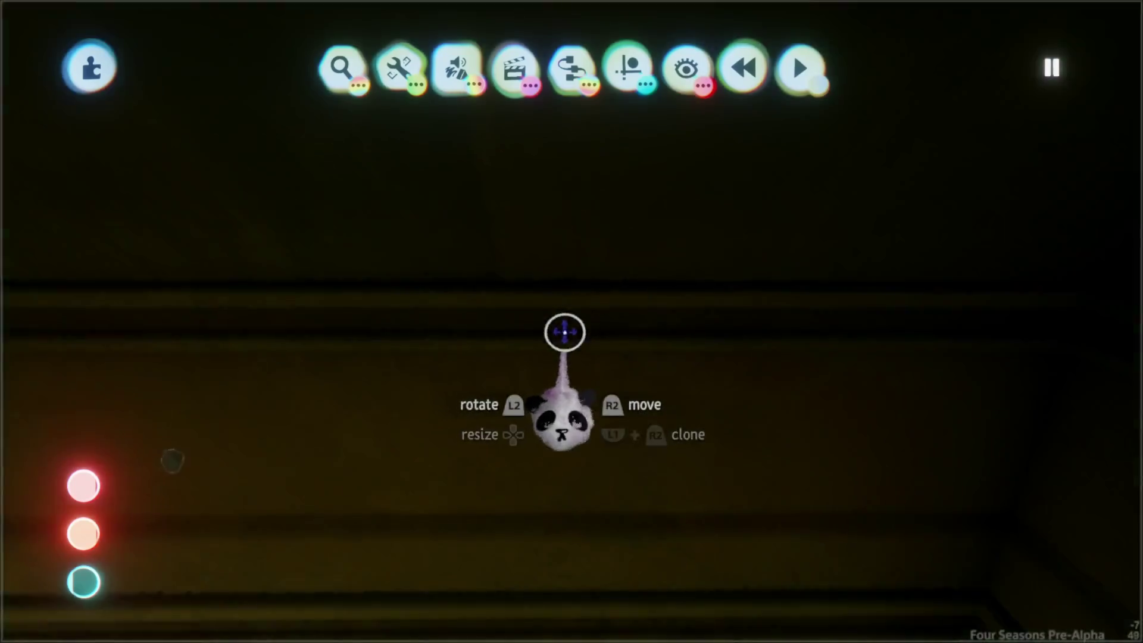
left_click(627, 67)
left_click(448, 126)
left_click_drag(557, 324, 555, 322)
- Playtest the level again, then return to editing from the pause menu
key("Escape")
left_click(320, 449)
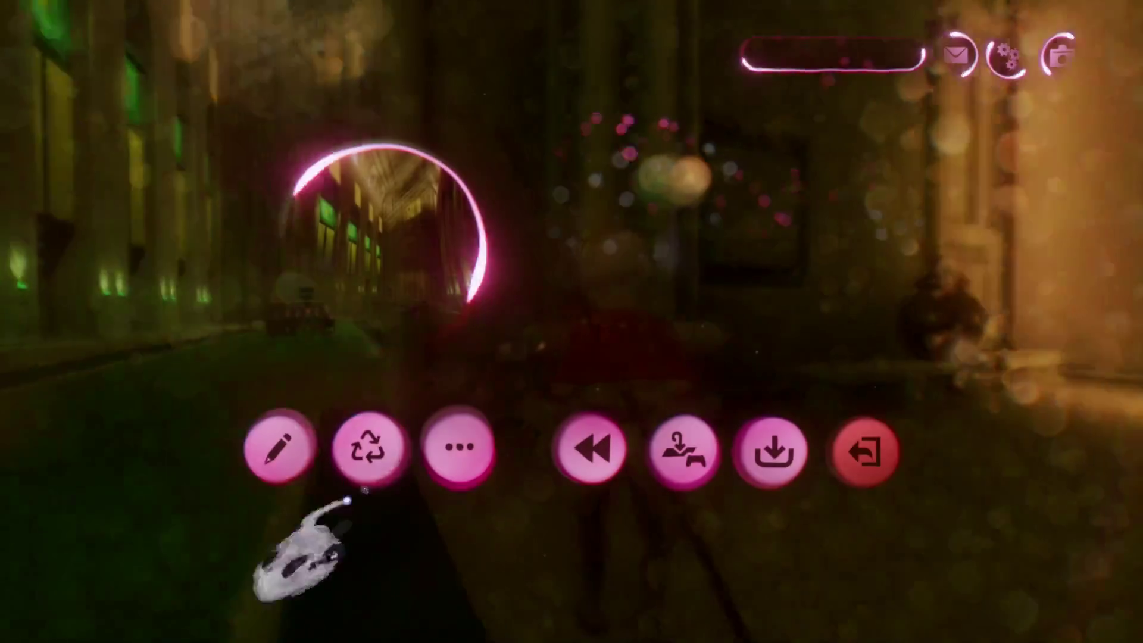
left_click(244, 474)
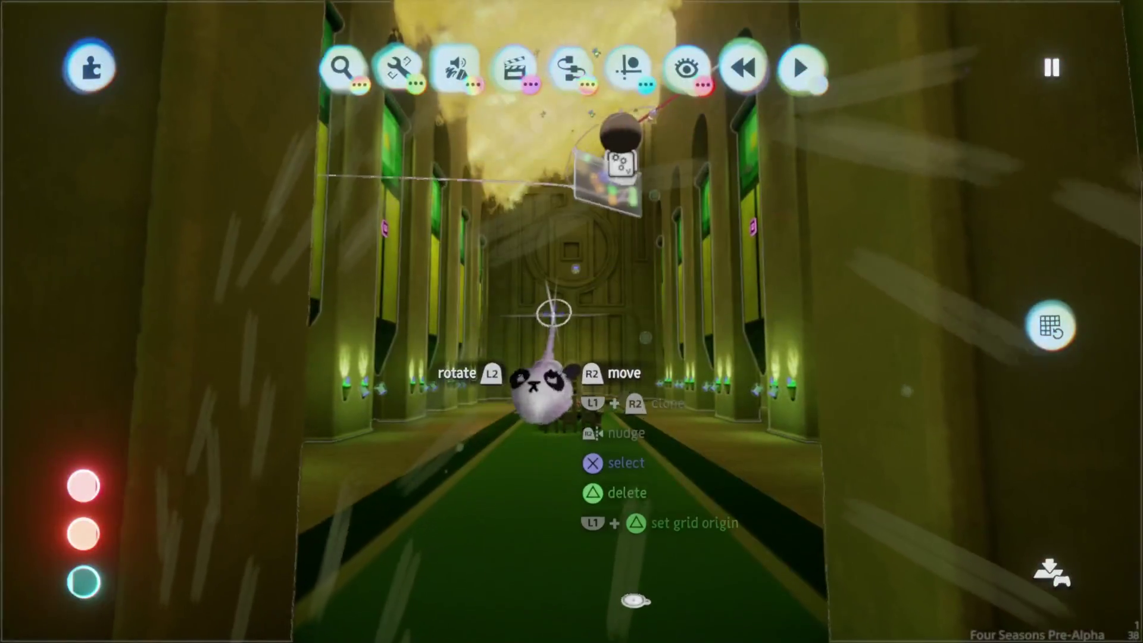
- Reposition pieces near the ornate wall panel against the grid, then choose a guide option
mouse_move(541, 377)
left_mouse_down()
mouse_move(502, 383)
mouse_move(500, 338)
mouse_move(536, 388)
mouse_move(539, 426)
mouse_move(545, 391)
mouse_move(614, 384)
left_mouse_up()
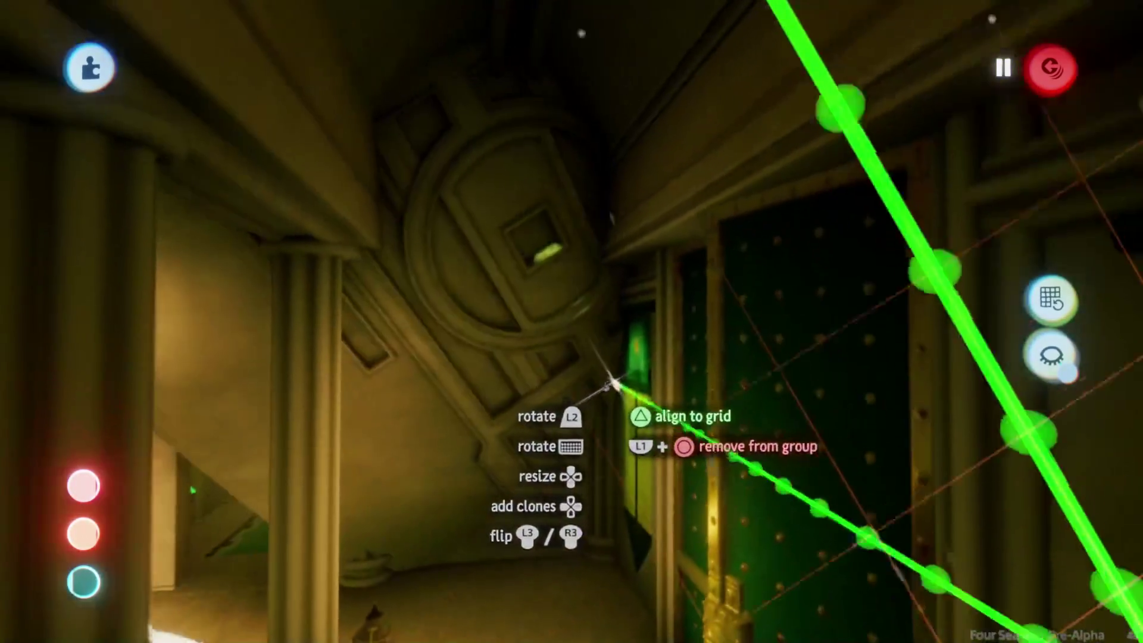
left_click_drag(560, 412, 566, 351)
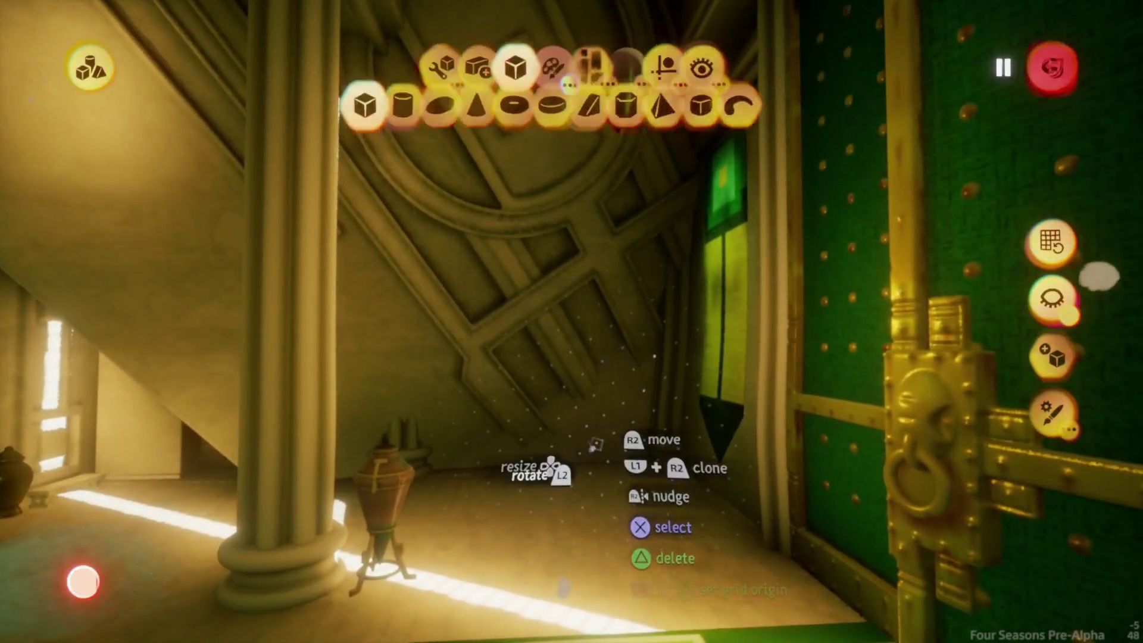
key("Escape")
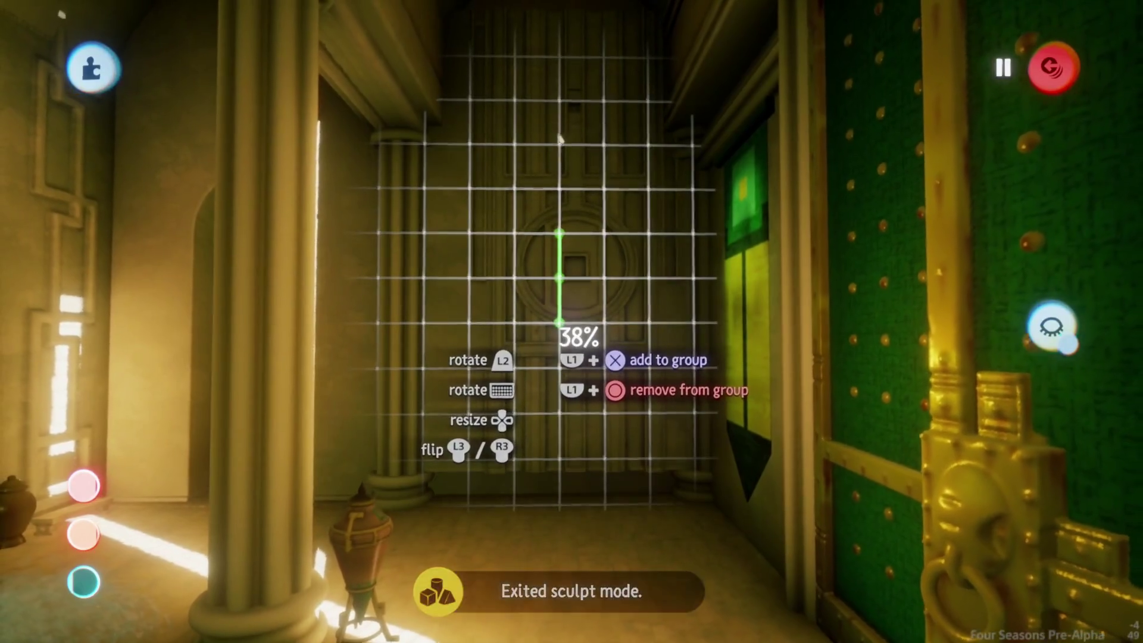
key("Tab")
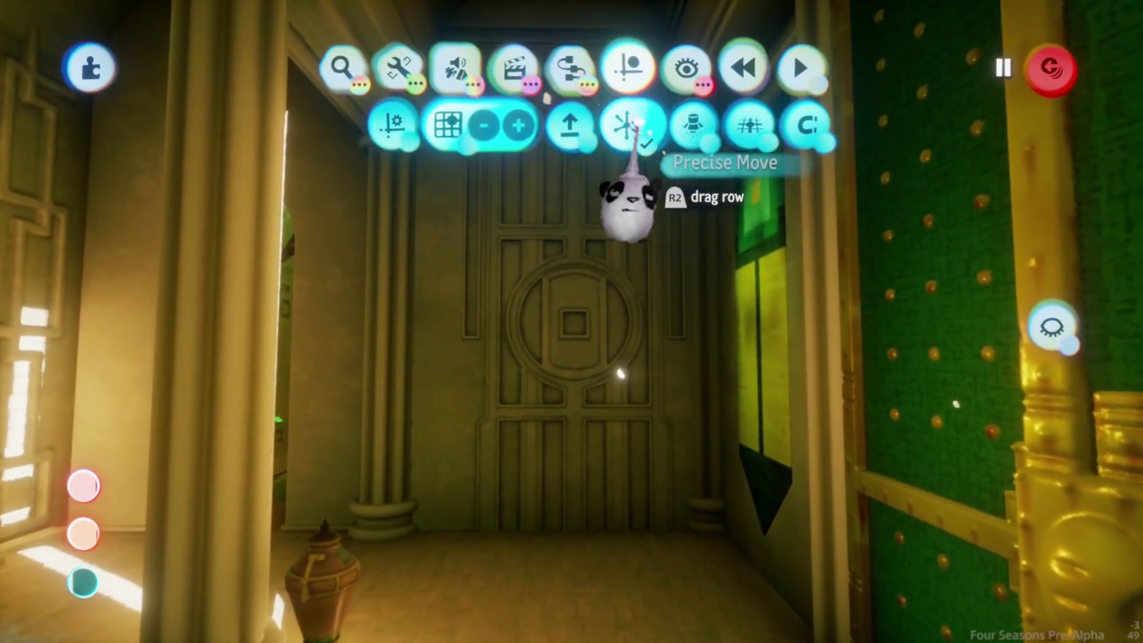
left_click(622, 122)
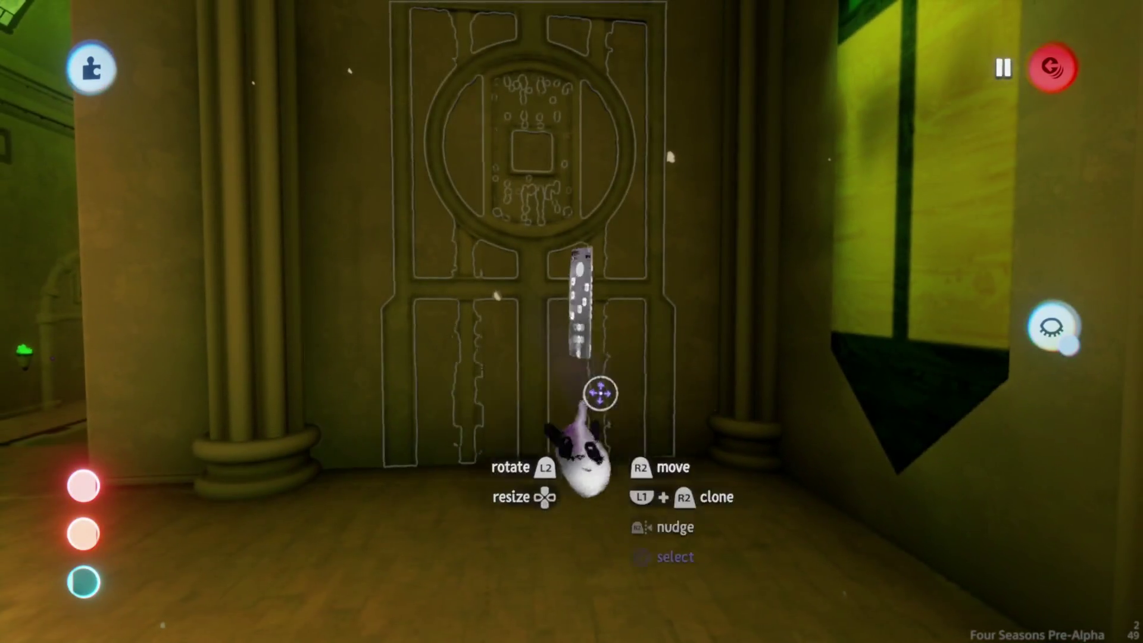
- Keep the door sculpture's tint black but reduce it to 43%, then close its properties
left_click(600, 393)
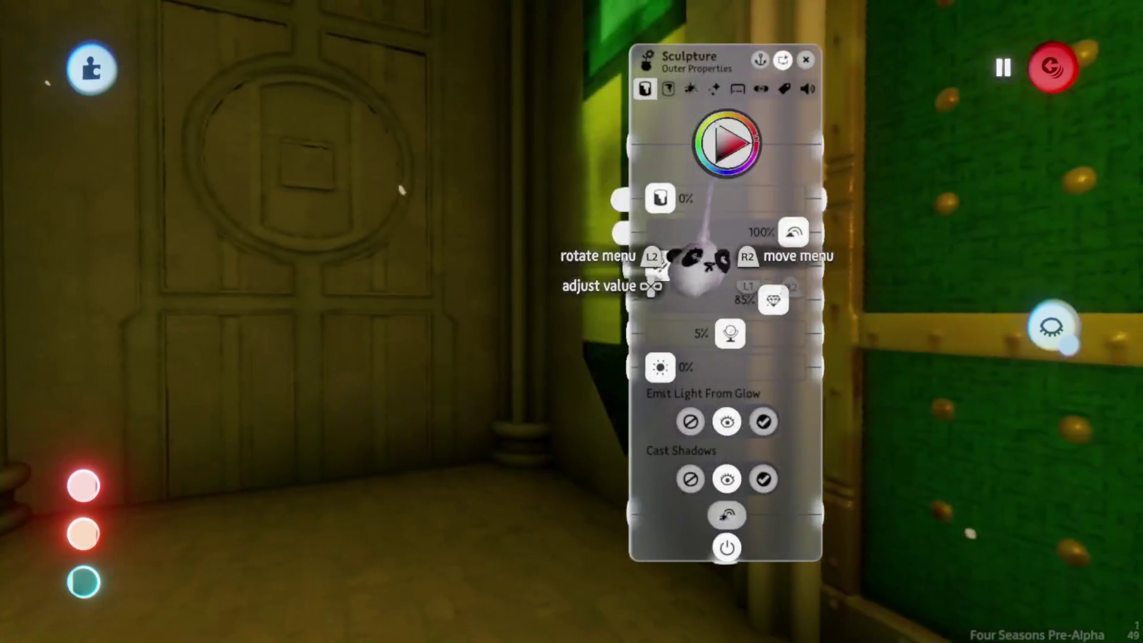
key("Escape")
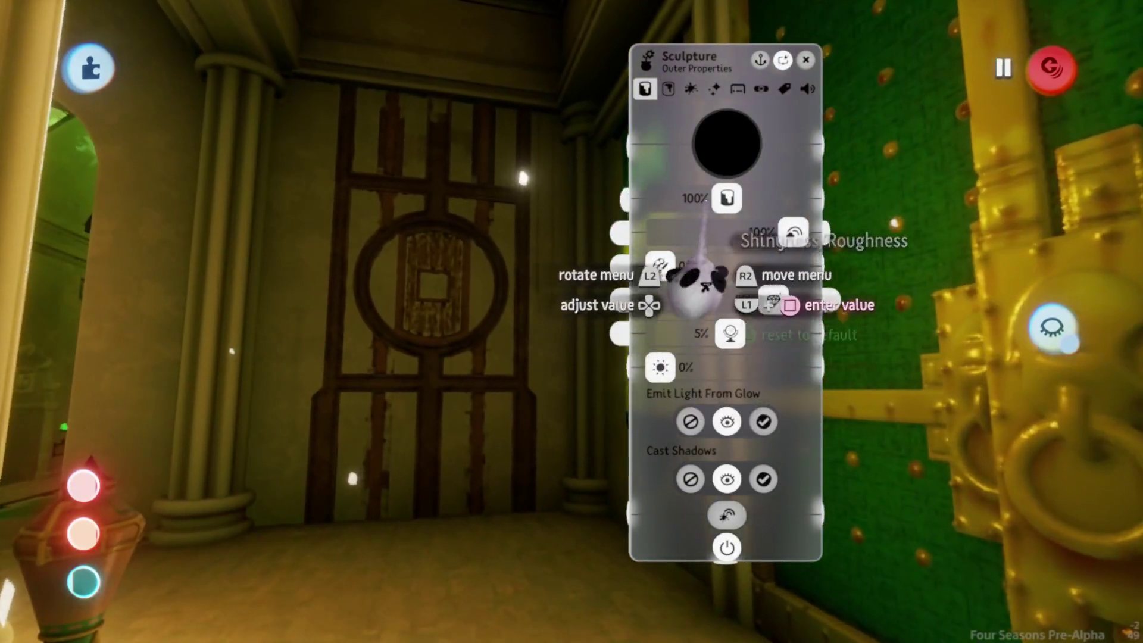
left_click_drag(700, 280, 652, 301)
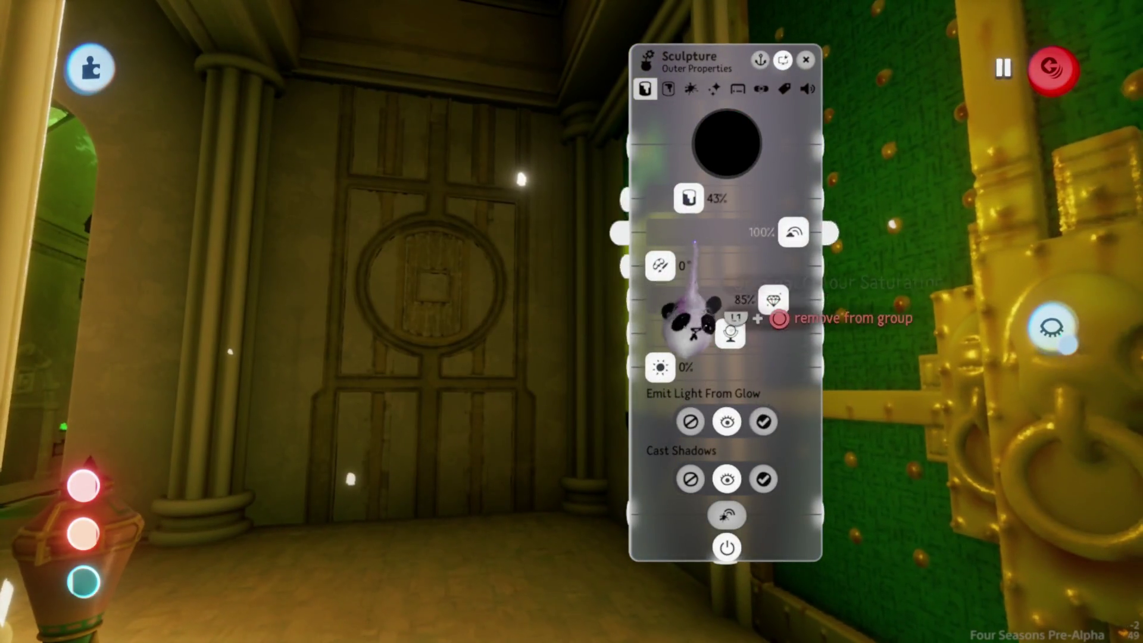
key("Escape")
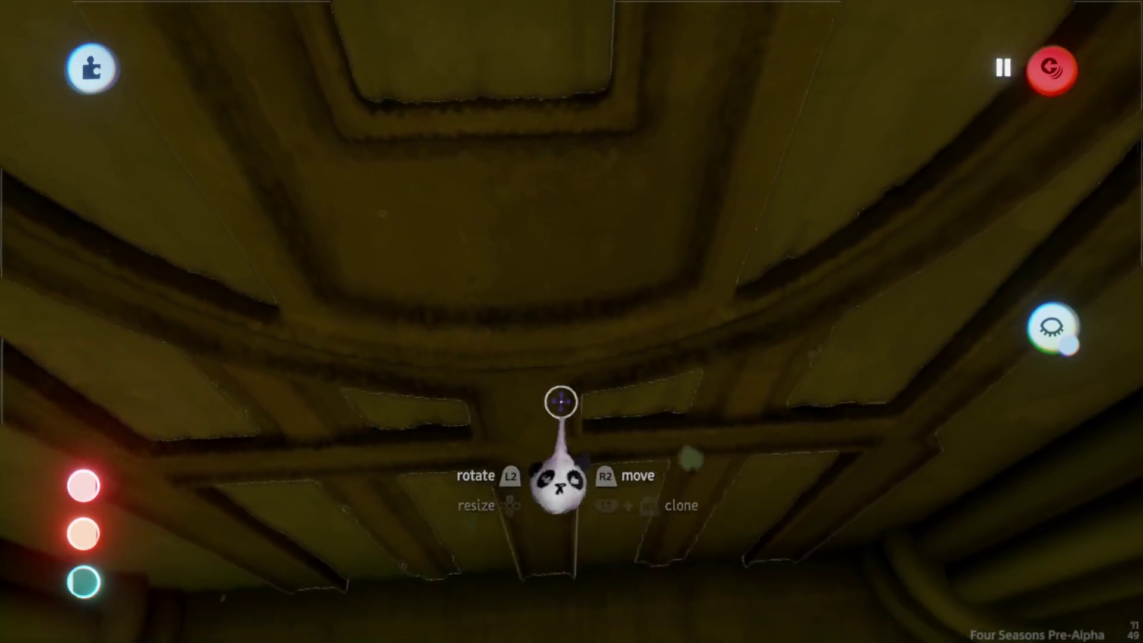
mouse_move(548, 415)
left_mouse_down()
mouse_move(556, 459)
mouse_move(607, 513)
mouse_move(651, 200)
mouse_move(604, 478)
left_mouse_up()
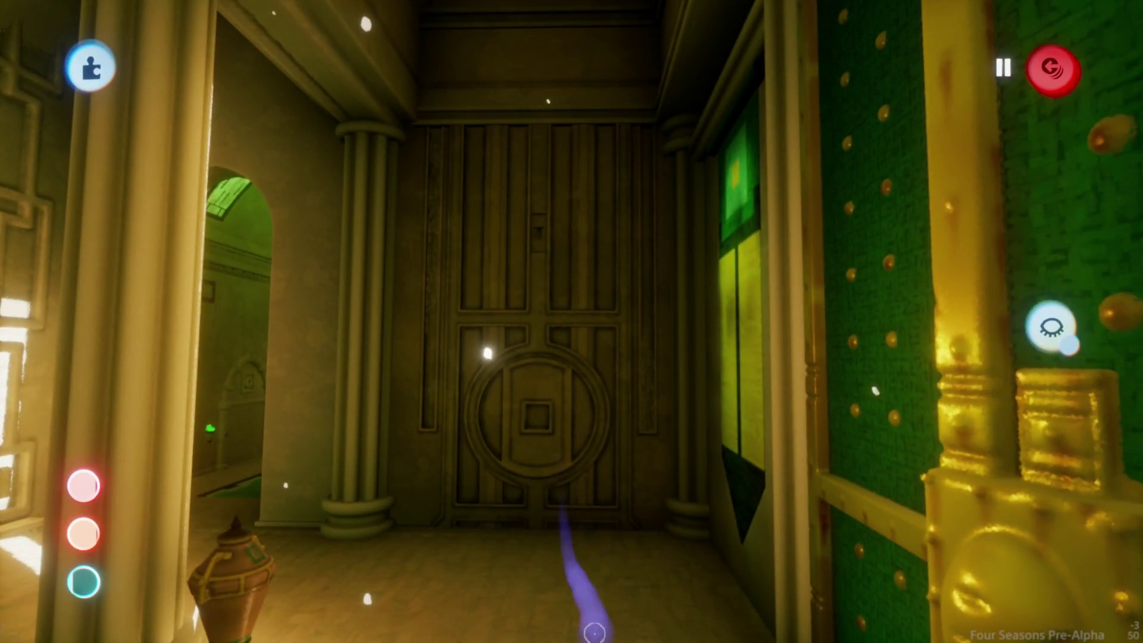
left_click(450, 123)
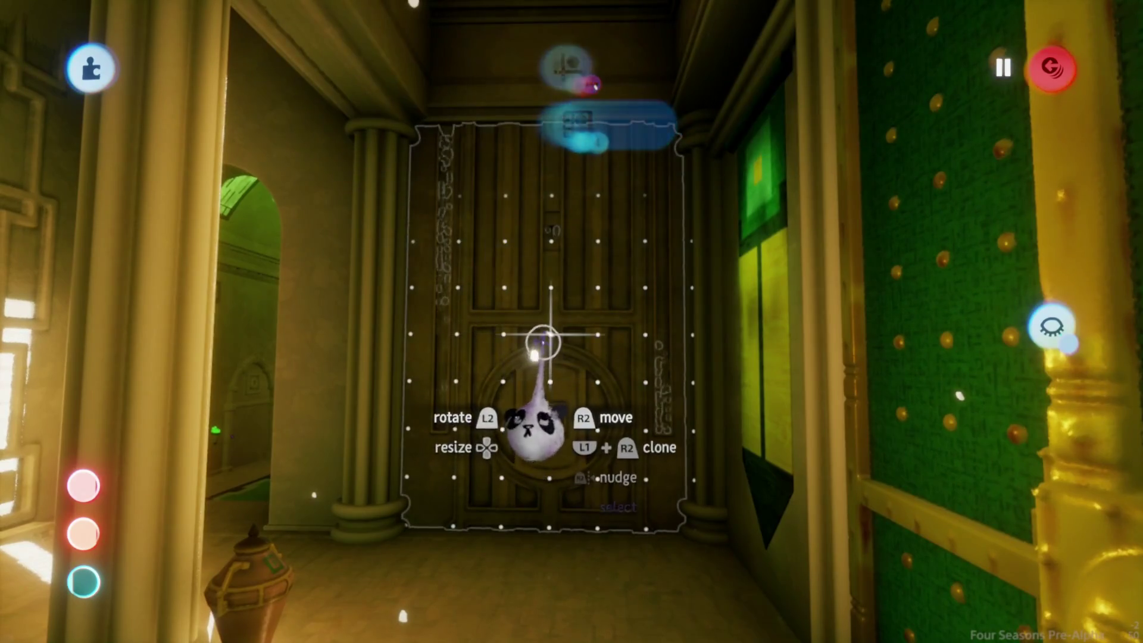
- Nudge the carved door into place with Precise Move and Move, then exit sculpt mode
key("Tab")
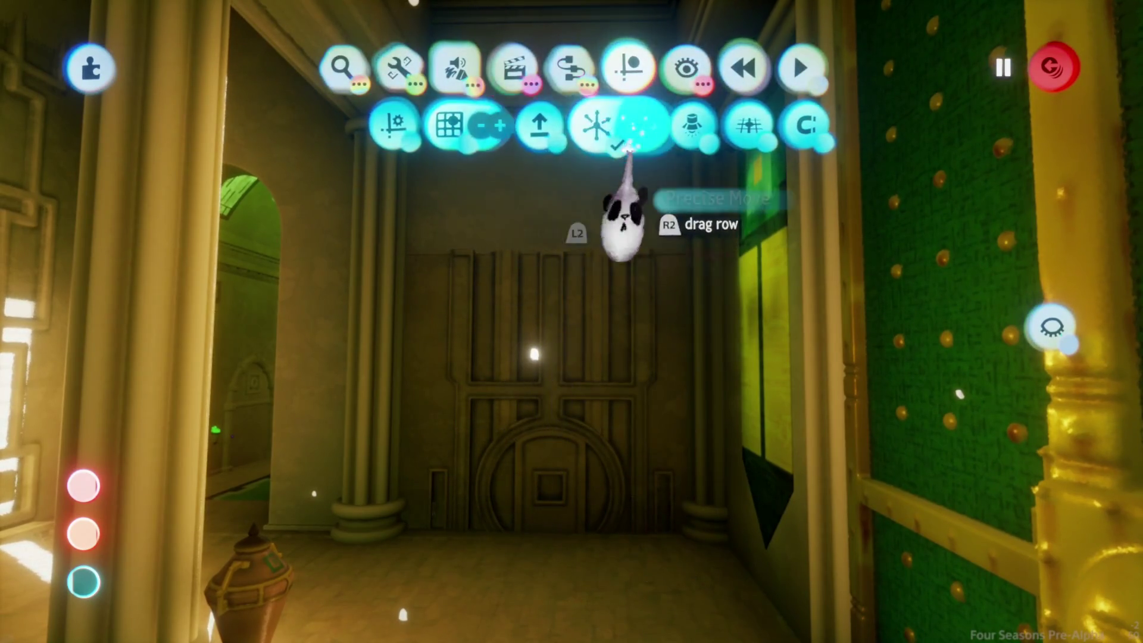
left_click(628, 140)
mouse_move(573, 191)
left_mouse_down()
mouse_move(576, 250)
mouse_move(548, 265)
mouse_move(549, 293)
mouse_move(512, 311)
mouse_move(544, 268)
mouse_move(554, 278)
mouse_move(332, 498)
mouse_move(383, 613)
mouse_move(612, 454)
mouse_move(552, 377)
mouse_move(577, 388)
mouse_move(557, 334)
mouse_move(470, 268)
mouse_move(505, 127)
left_mouse_up()
left_click(505, 126)
mouse_move(473, 255)
left_mouse_down()
mouse_move(510, 345)
mouse_move(518, 331)
mouse_move(470, 331)
left_mouse_up()
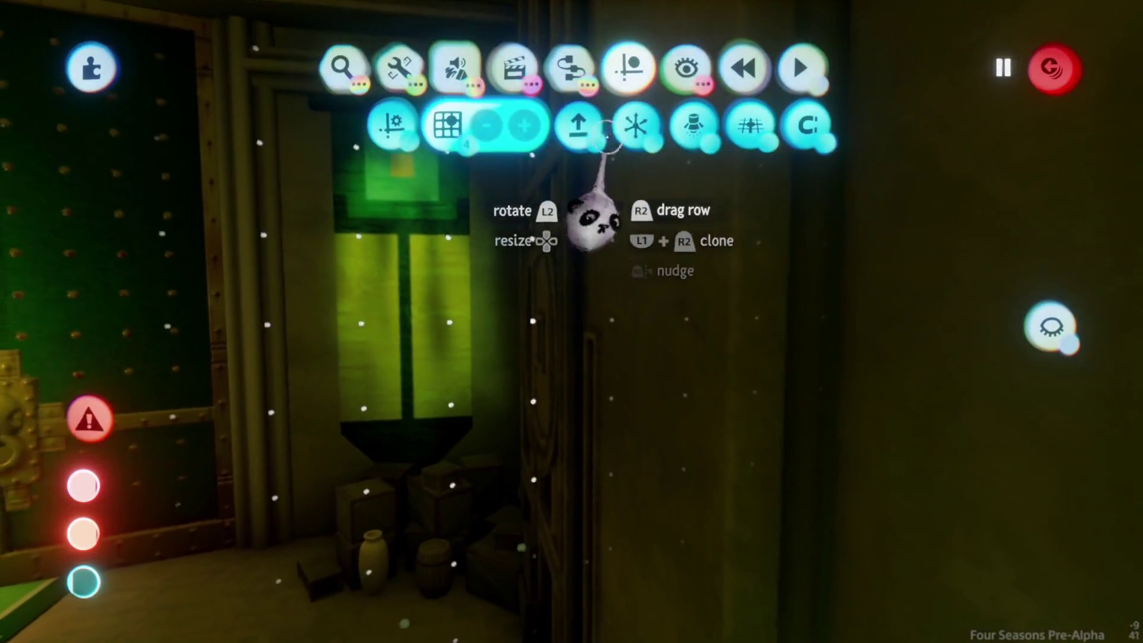
left_click(605, 123)
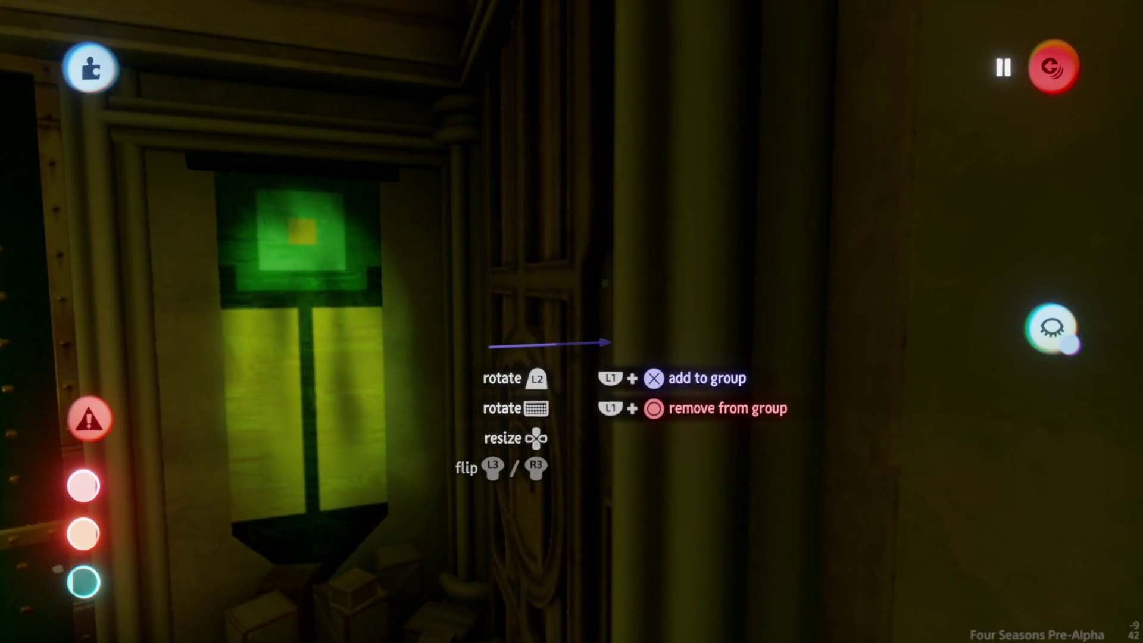
mouse_move(605, 342)
left_mouse_down()
mouse_move(531, 370)
mouse_move(560, 369)
mouse_move(561, 337)
left_mouse_up()
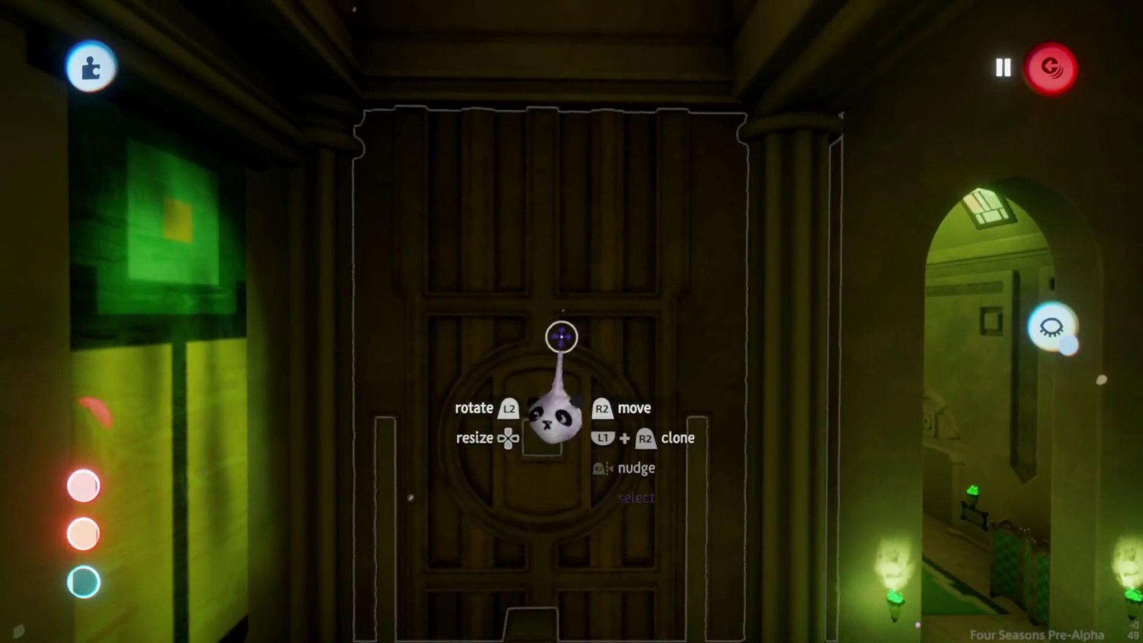
mouse_move(585, 296)
left_mouse_down()
mouse_move(564, 470)
mouse_move(613, 277)
mouse_move(602, 363)
mouse_move(589, 370)
mouse_move(572, 334)
mouse_move(584, 334)
mouse_move(576, 370)
mouse_move(568, 322)
left_mouse_up()
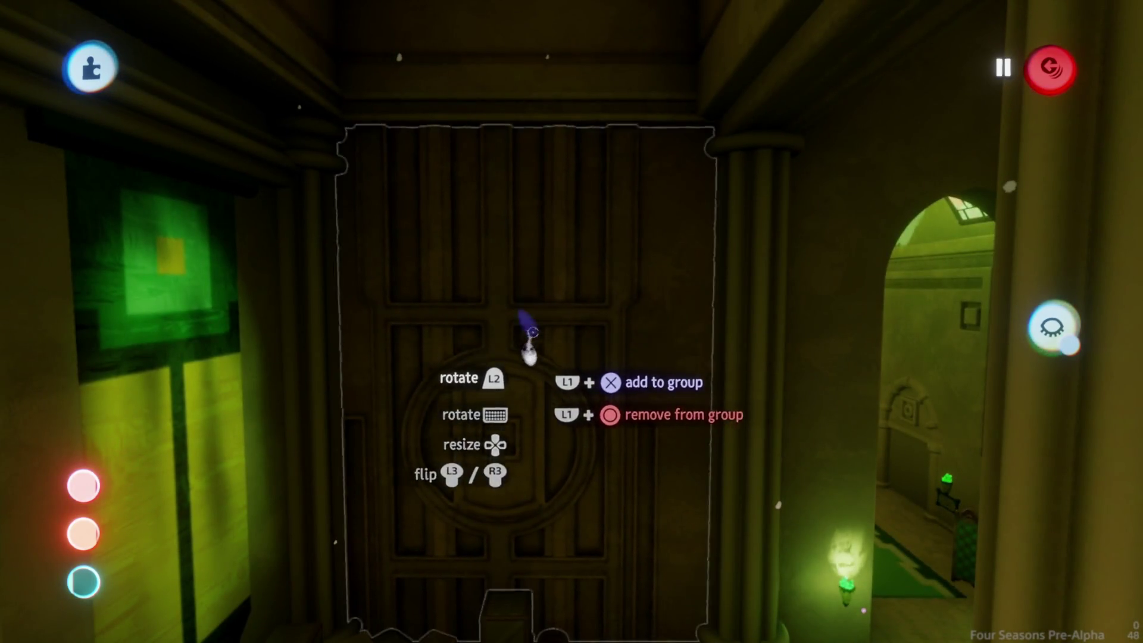
mouse_move(553, 350)
left_mouse_down()
mouse_move(552, 334)
mouse_move(554, 375)
mouse_move(548, 333)
mouse_move(536, 334)
mouse_move(594, 379)
mouse_move(597, 319)
mouse_move(599, 338)
mouse_move(613, 334)
mouse_move(645, 365)
left_mouse_up()
key("Escape")
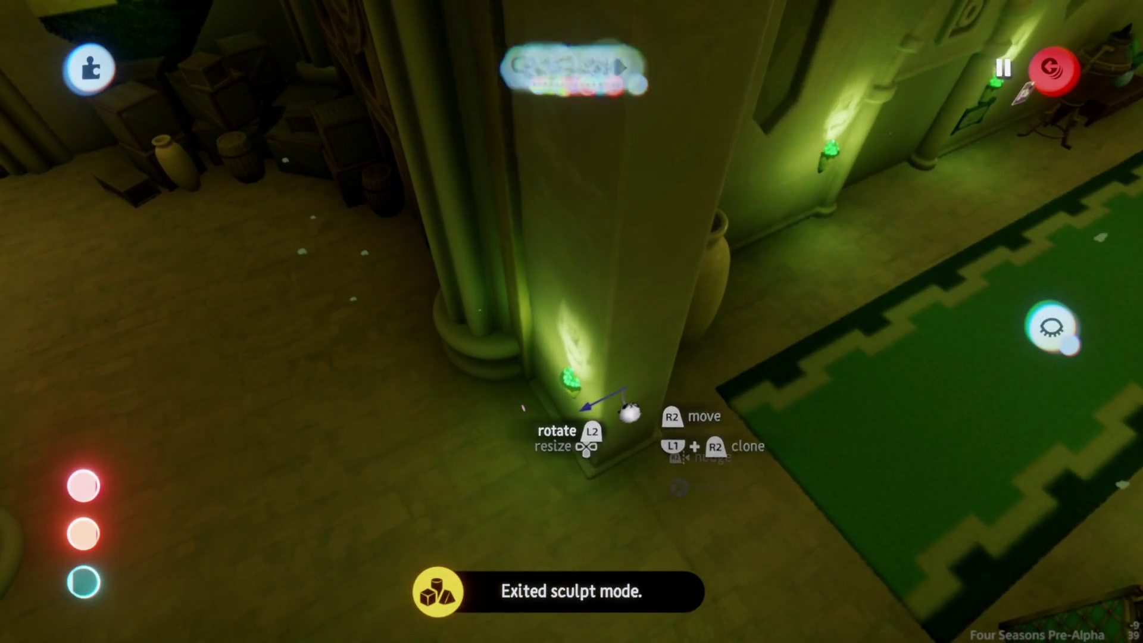
mouse_move(598, 430)
left_mouse_down()
mouse_move(577, 405)
mouse_move(534, 388)
mouse_move(576, 423)
mouse_move(577, 467)
mouse_move(603, 399)
mouse_move(597, 409)
mouse_move(590, 374)
mouse_move(587, 395)
mouse_move(559, 398)
mouse_move(571, 383)
mouse_move(577, 428)
mouse_move(575, 384)
left_mouse_up()
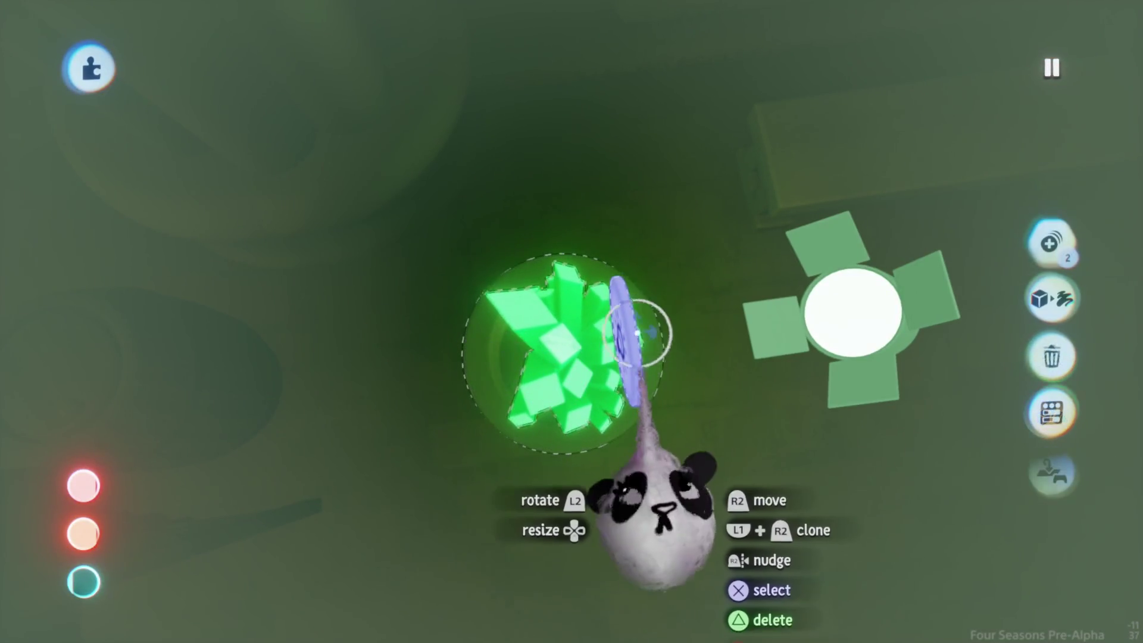
mouse_move(836, 351)
left_mouse_down()
mouse_move(625, 319)
mouse_move(623, 344)
mouse_move(645, 344)
mouse_move(629, 351)
mouse_move(523, 200)
left_mouse_up()
mouse_move(520, 262)
left_mouse_down()
mouse_move(549, 263)
mouse_move(544, 370)
mouse_move(558, 351)
mouse_move(577, 382)
mouse_move(559, 409)
mouse_move(574, 500)
mouse_move(602, 491)
mouse_move(523, 463)
mouse_move(500, 263)
mouse_move(566, 324)
mouse_move(589, 444)
mouse_move(605, 449)
mouse_move(610, 416)
mouse_move(610, 435)
mouse_move(588, 391)
left_mouse_up()
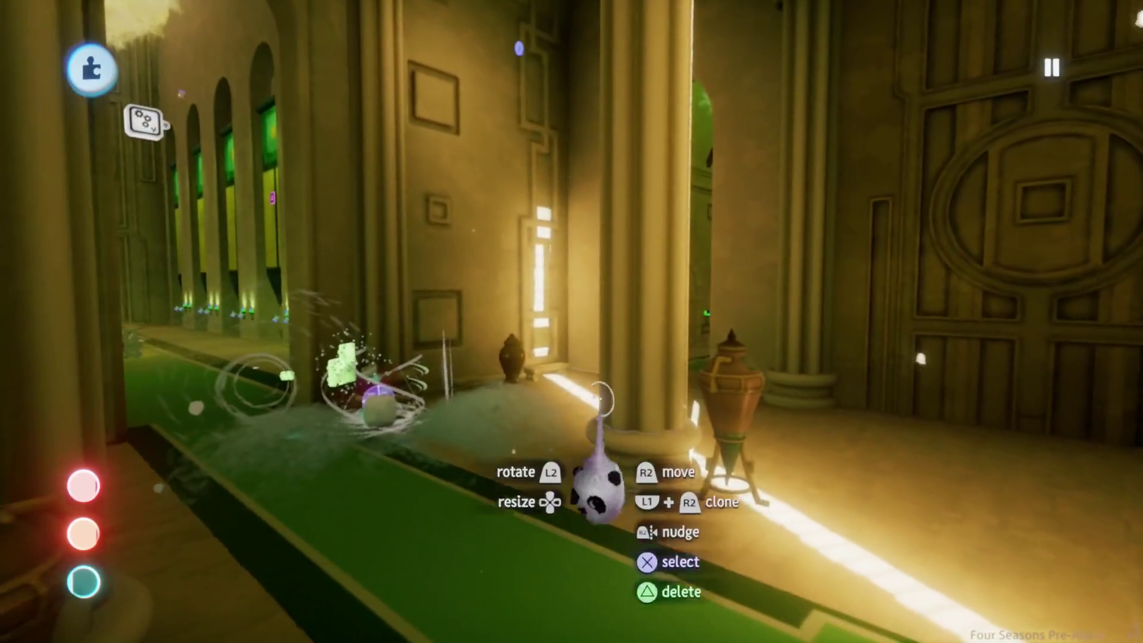
- Resume play and run the character past the archways and pillars, down the green carpet
key("Escape")
key("Escape")
key("w")
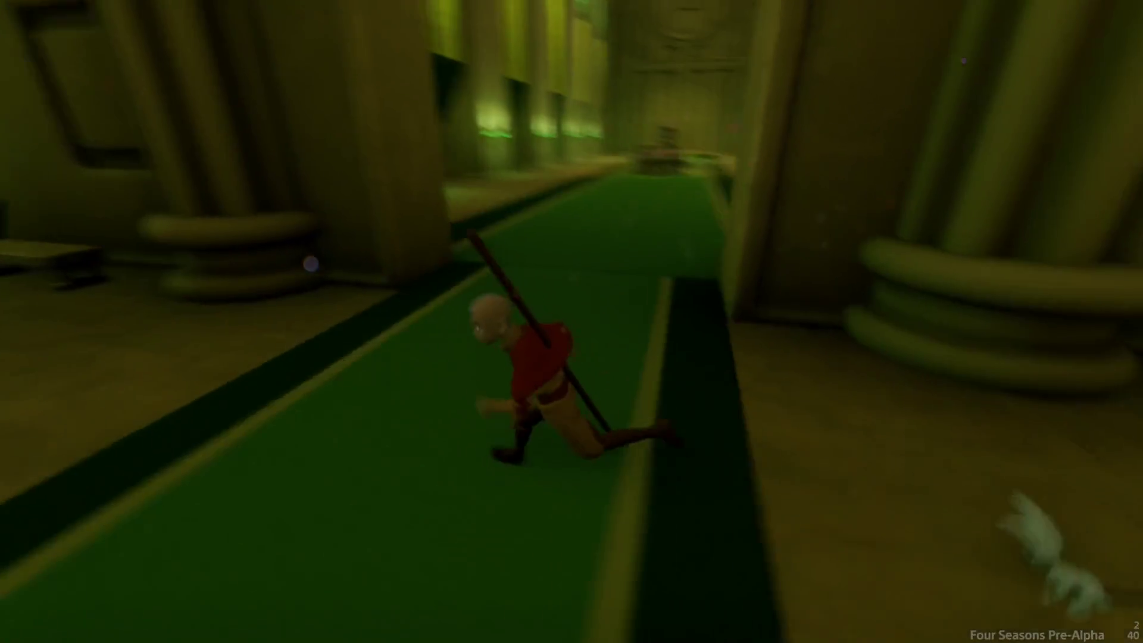
key("w")
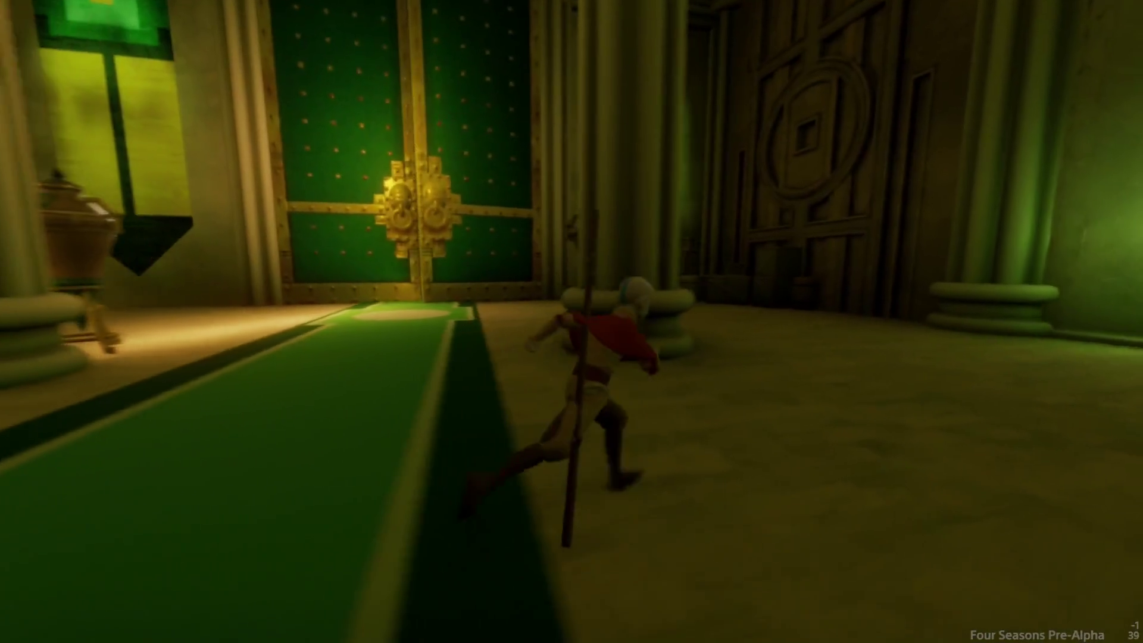
key("w")
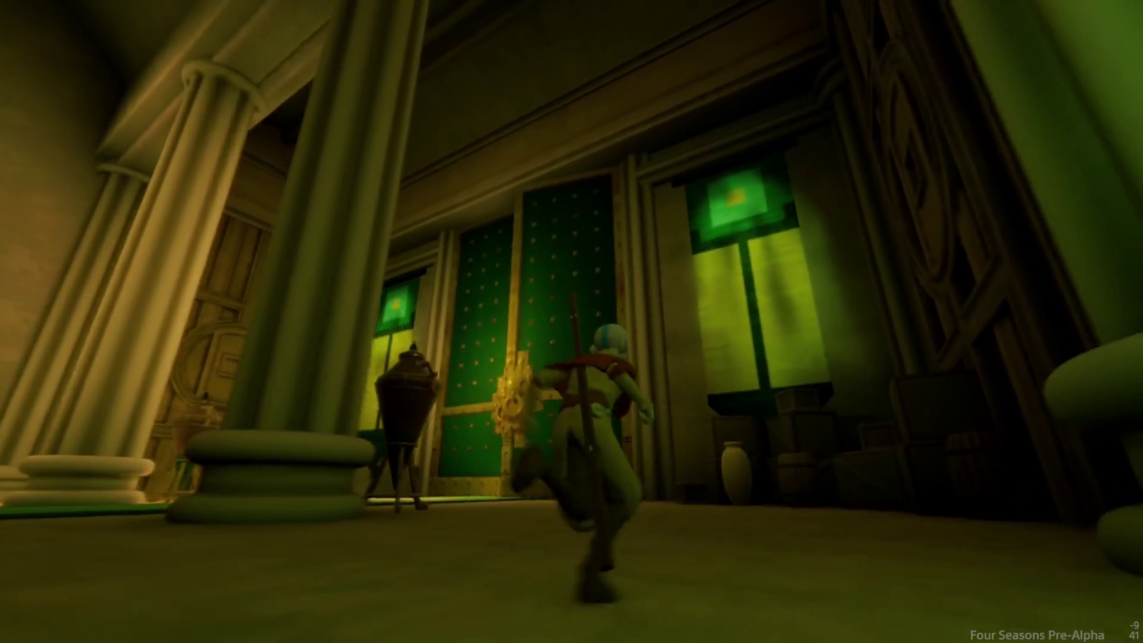
key("w")
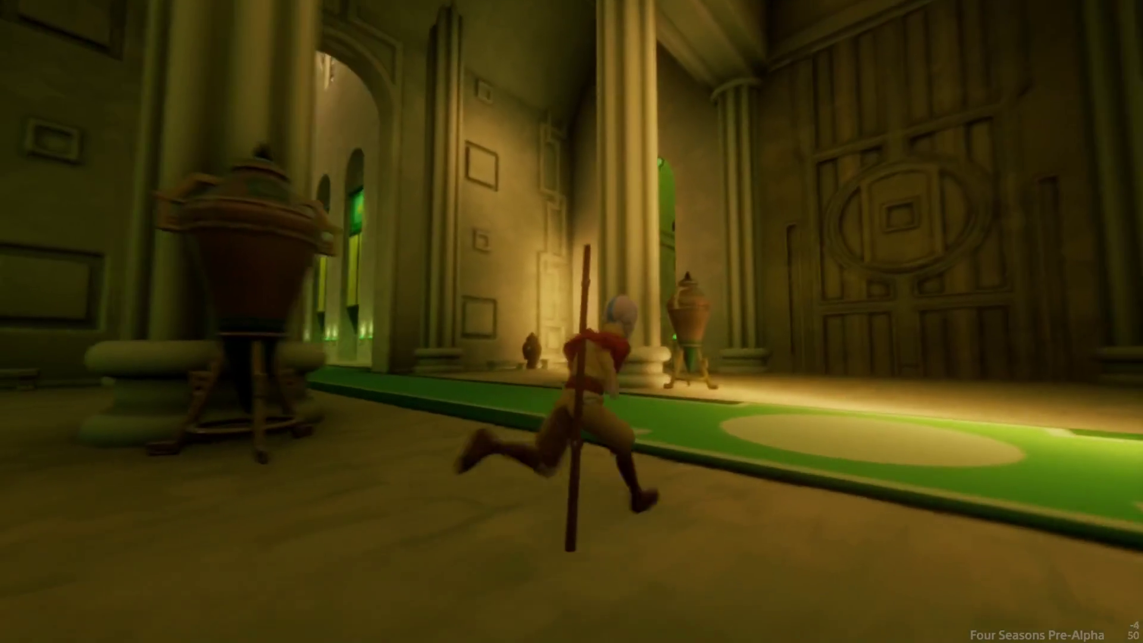
key("w")
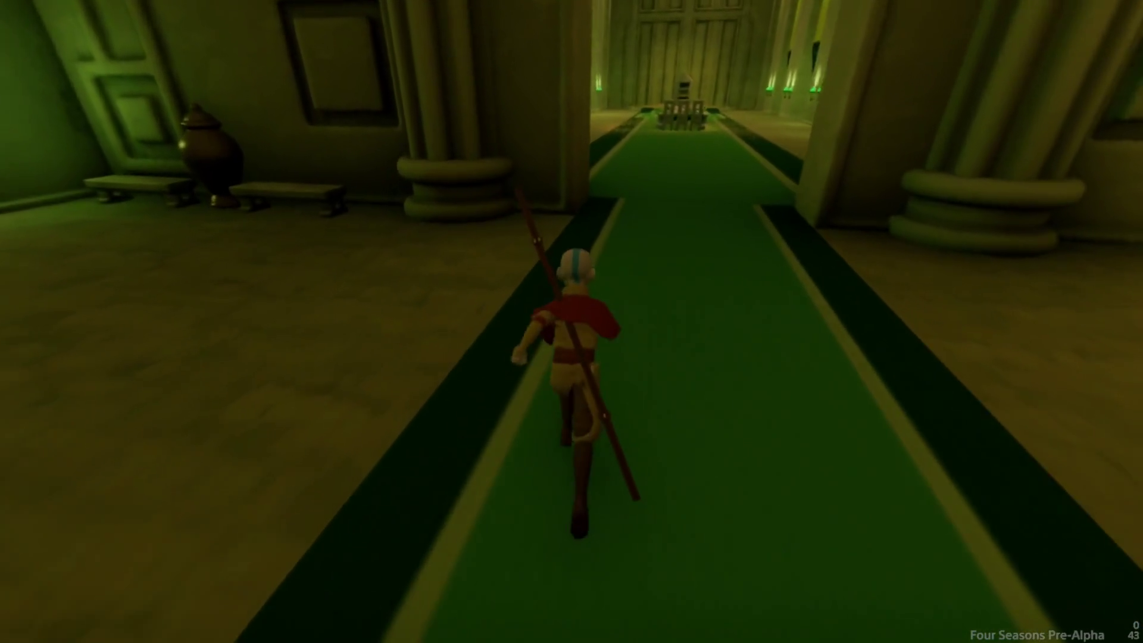
- Jump the character past a pillar into the vase hall, then run toward the carved door
key("w")
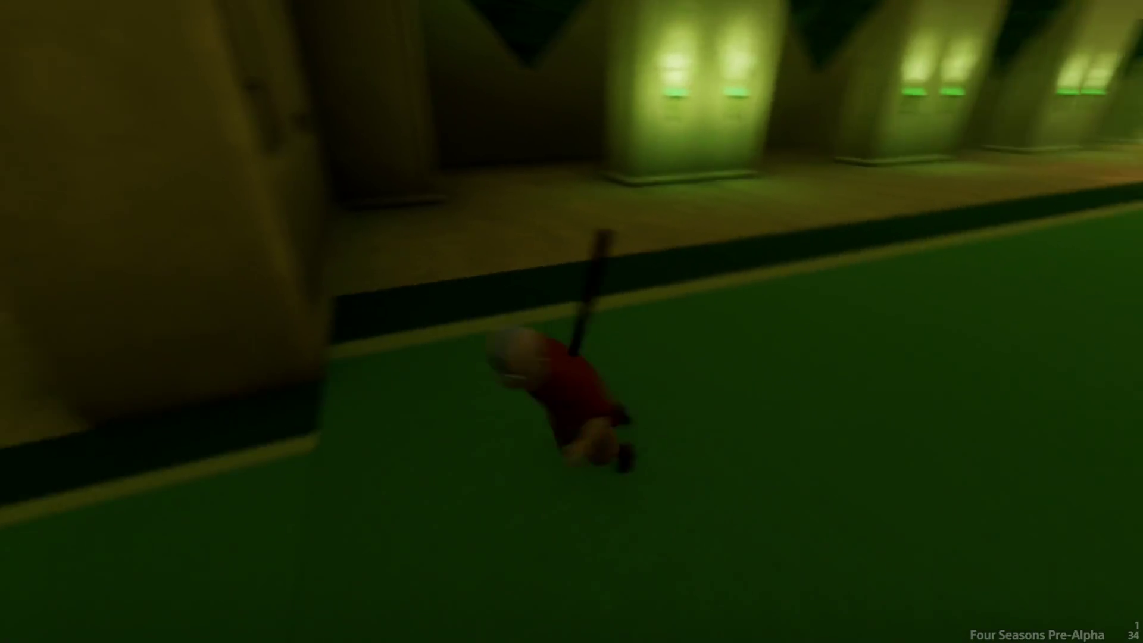
key("w")
key("space")
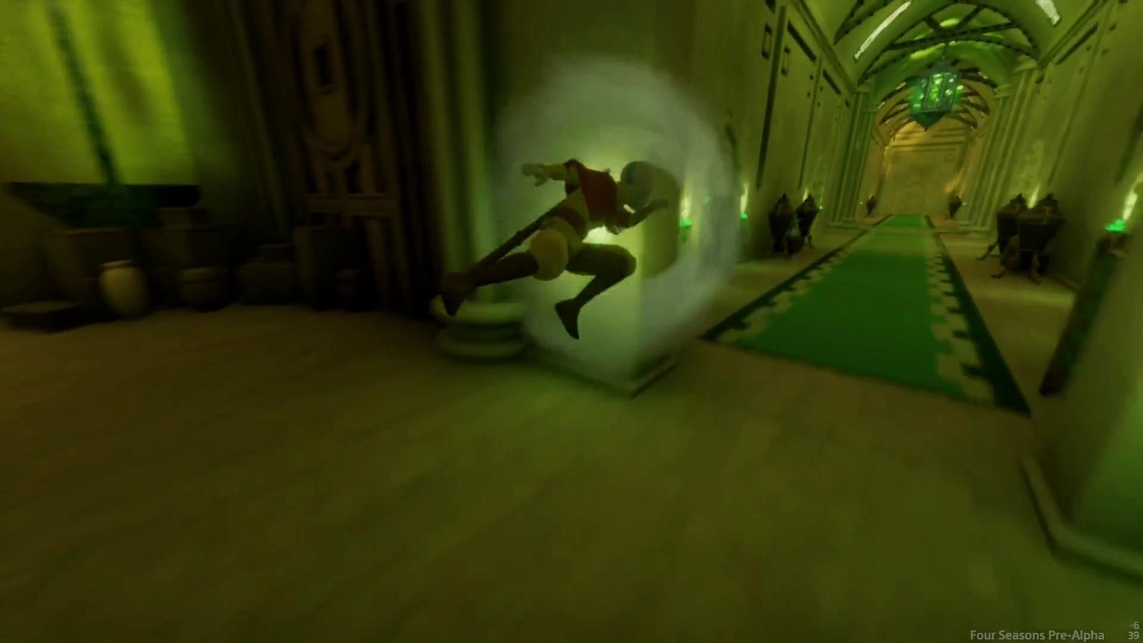
key("w")
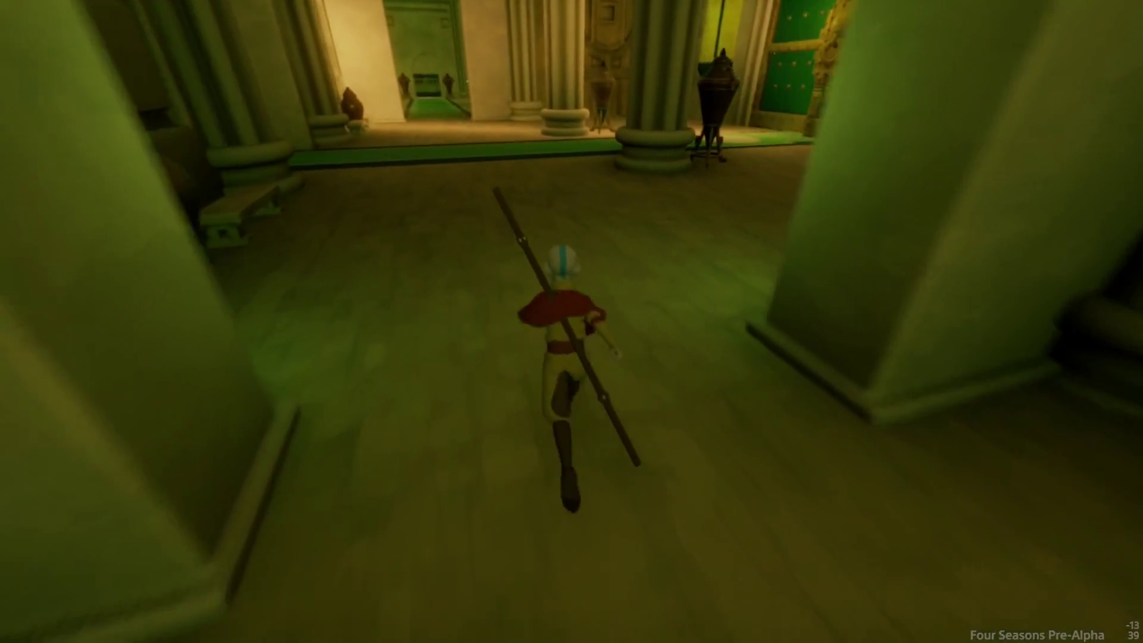
key("w")
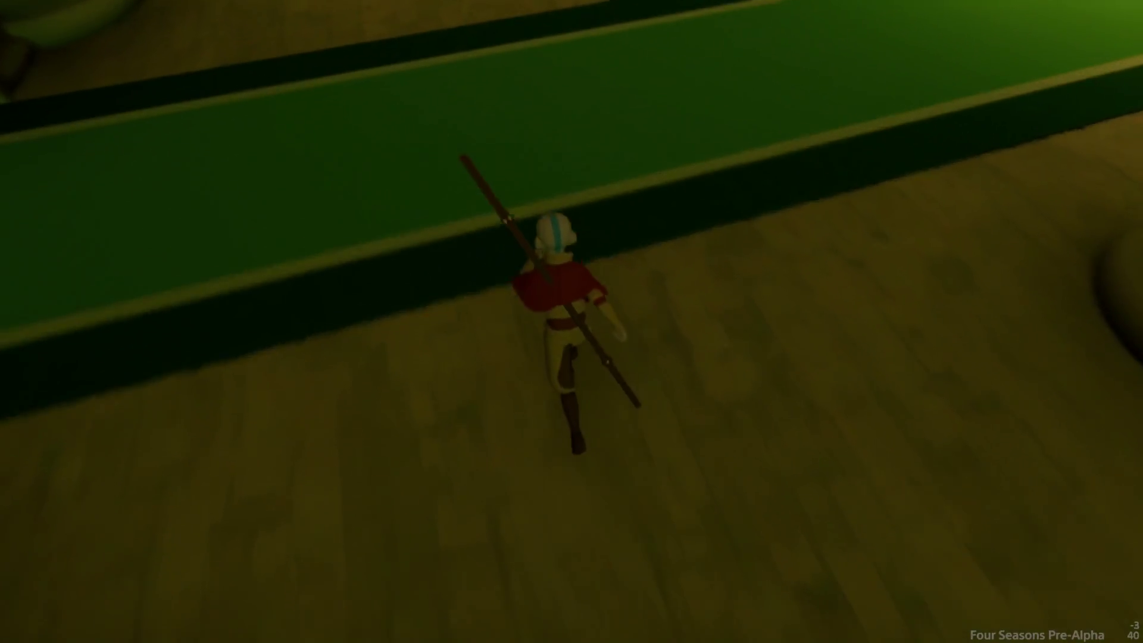
key("s")
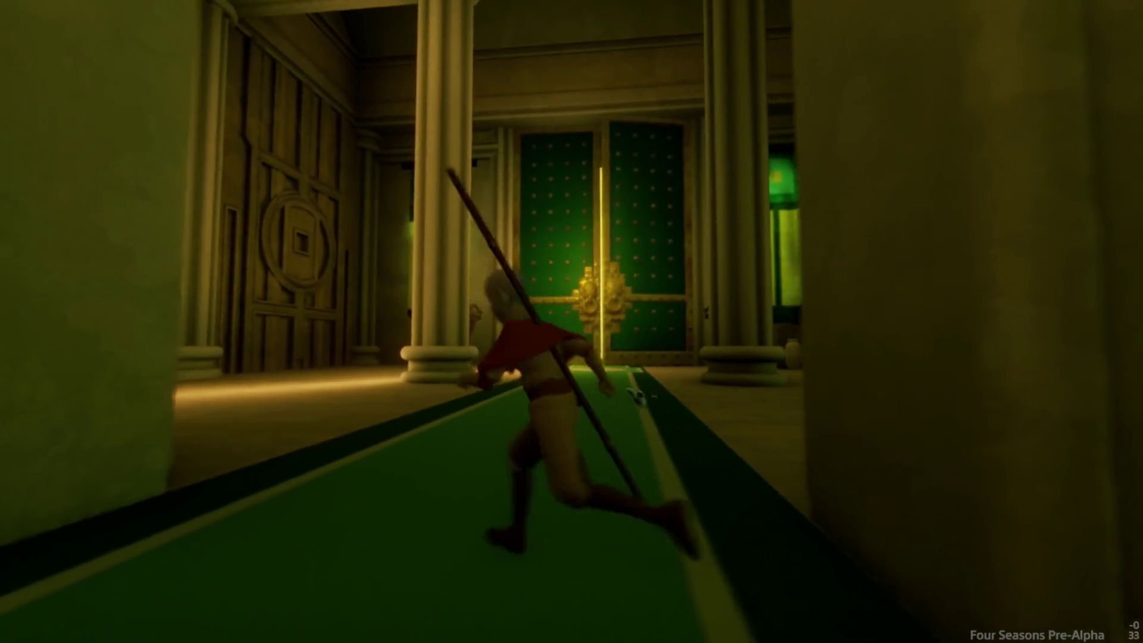
key("w")
key("d")
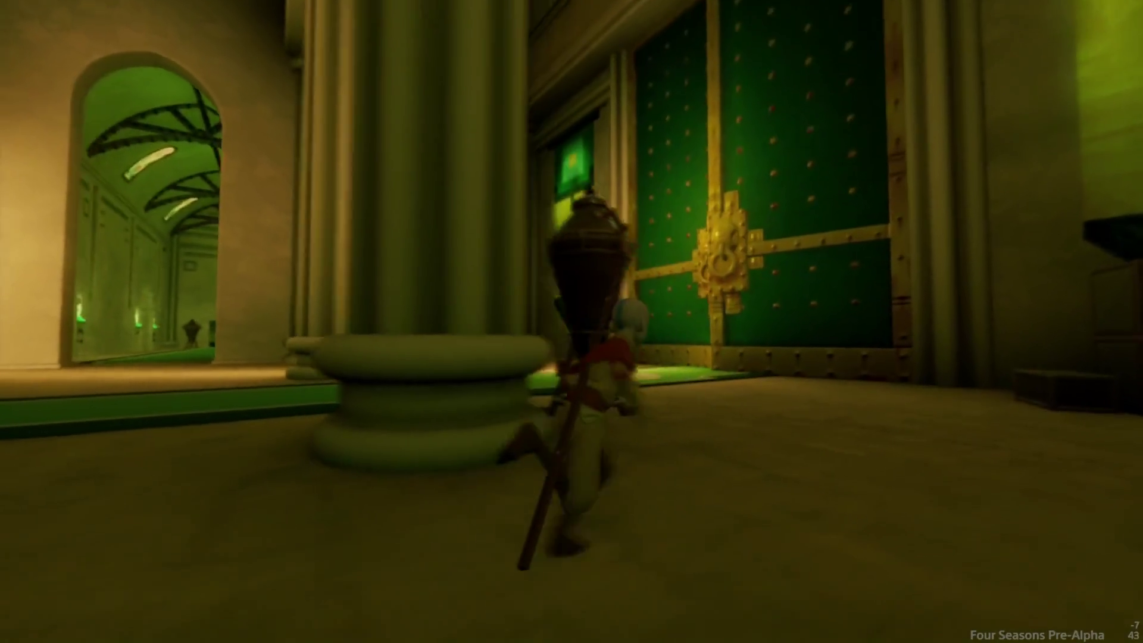
key("w")
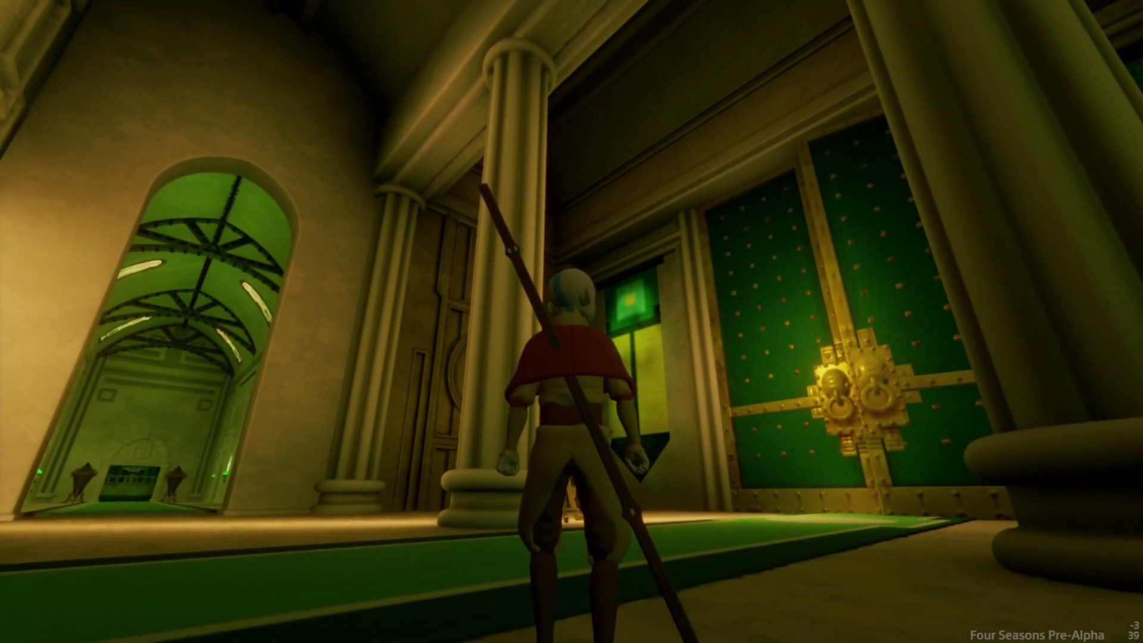
- In edit mode, reduce the ceiling beam's Original Colour Saturation to 25% in its Tweak Menu
key("Escape")
left_click(278, 450)
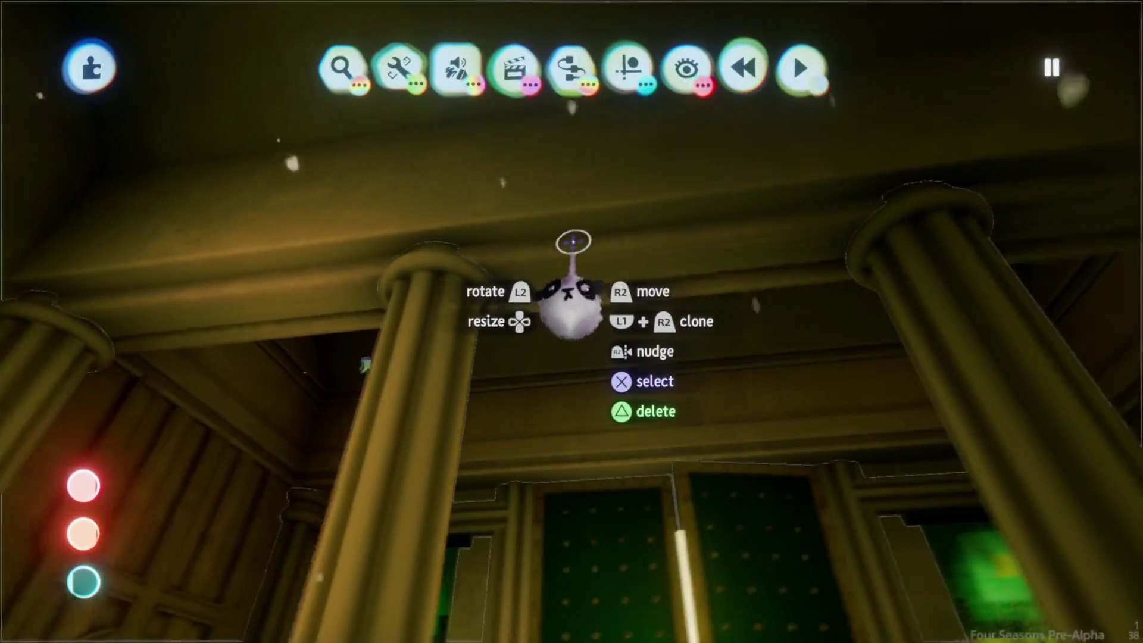
left_click(575, 247)
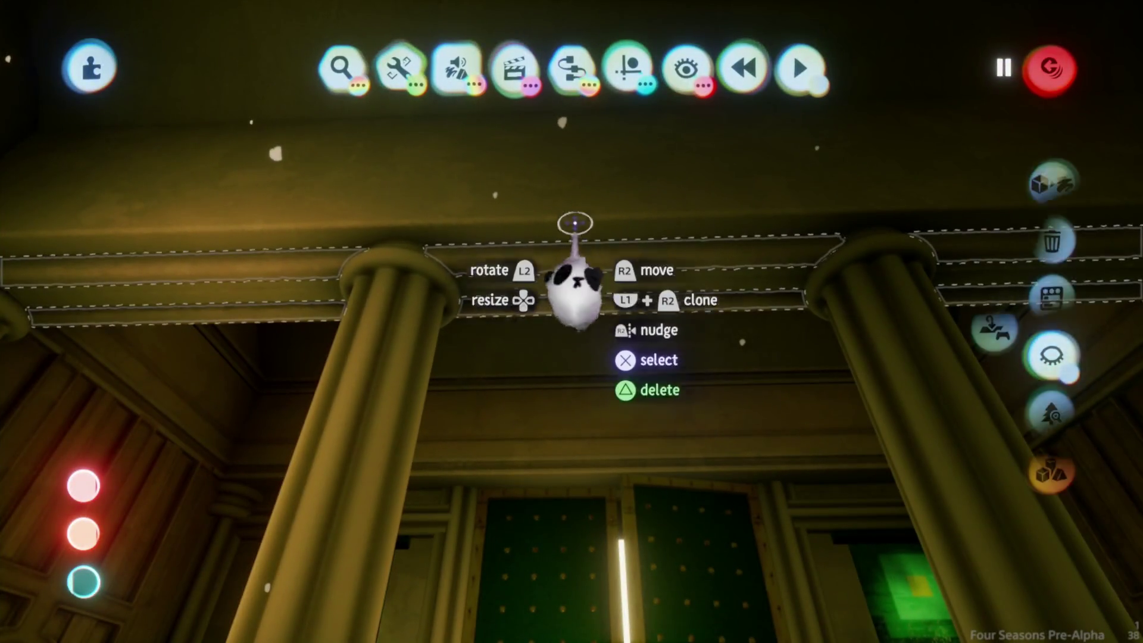
left_click(571, 262)
mouse_move(689, 254)
left_mouse_down()
mouse_move(651, 383)
mouse_move(685, 315)
left_mouse_up()
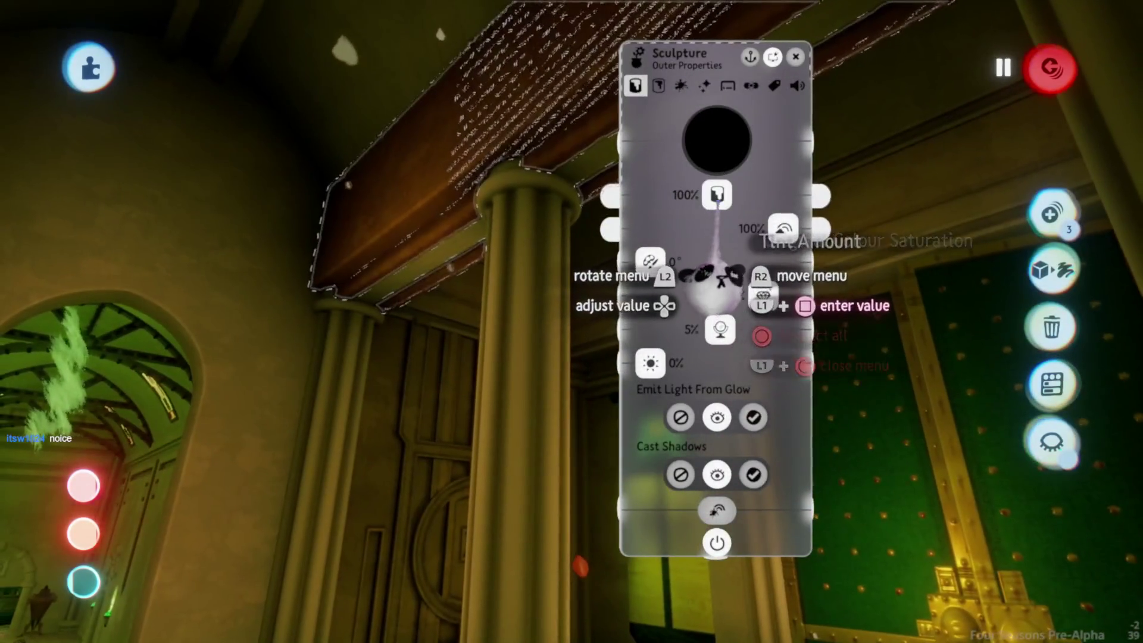
left_click_drag(722, 275, 664, 279)
key("Escape")
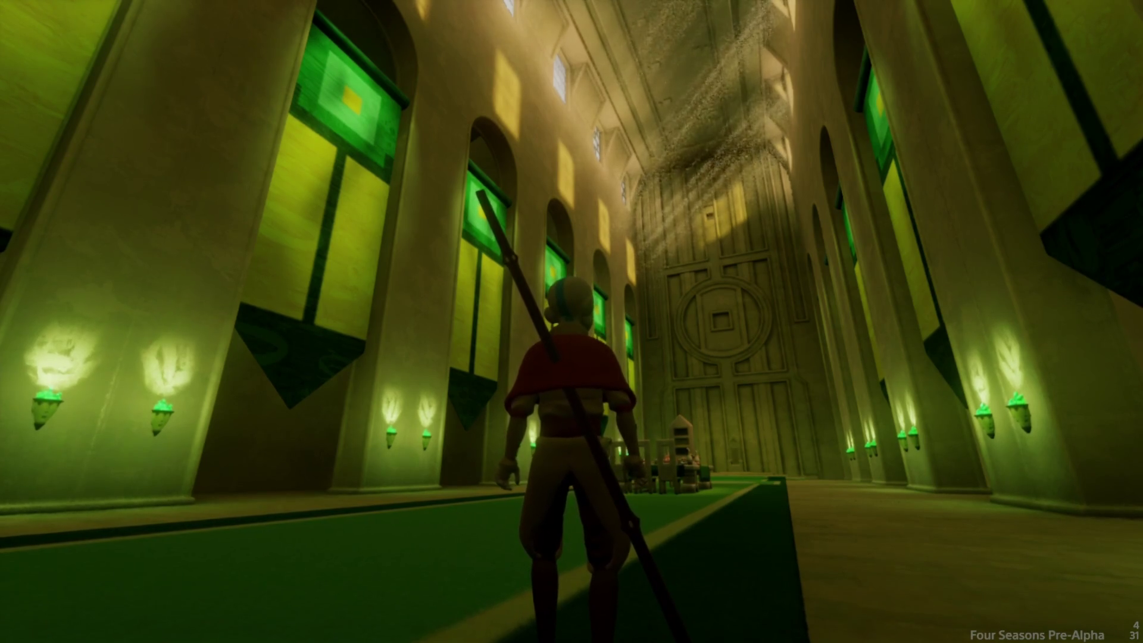
- Save a new online version of Bumi's Palace [B1E05] from the pause menu
key("Escape")
left_click(771, 447)
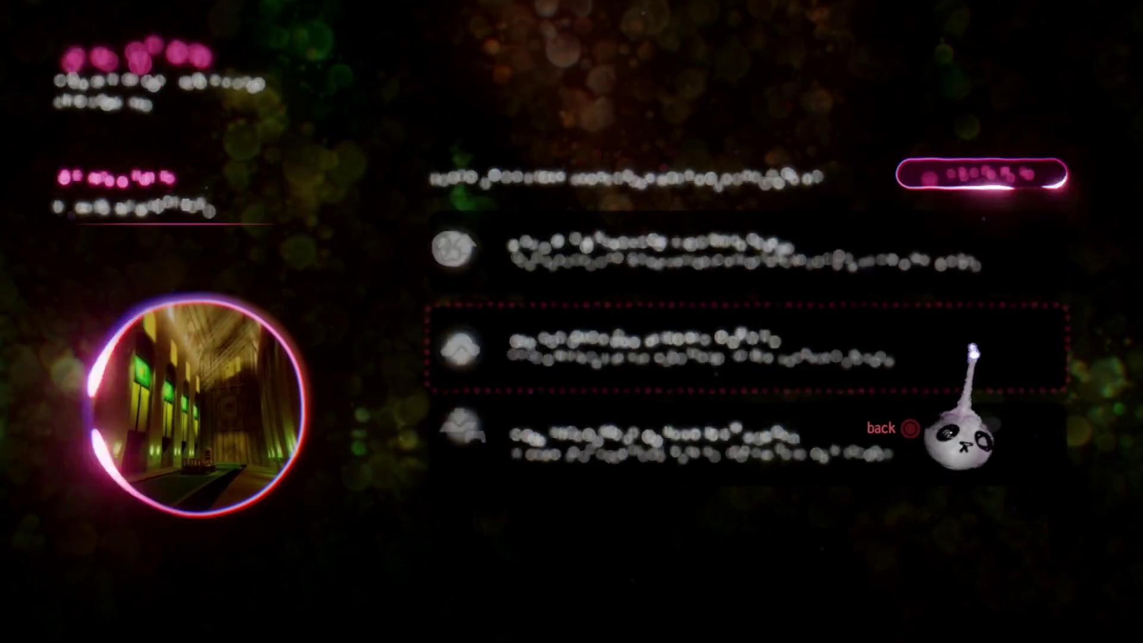
left_click(974, 353)
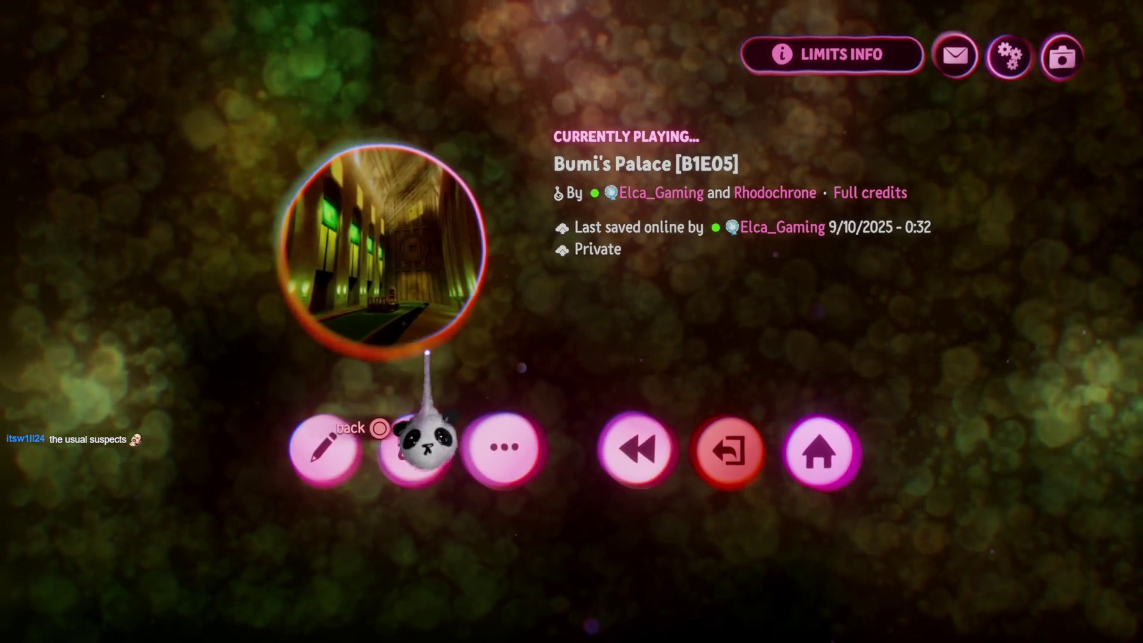
- Close the pause menu to resume playing in the palace hall
key("Escape")
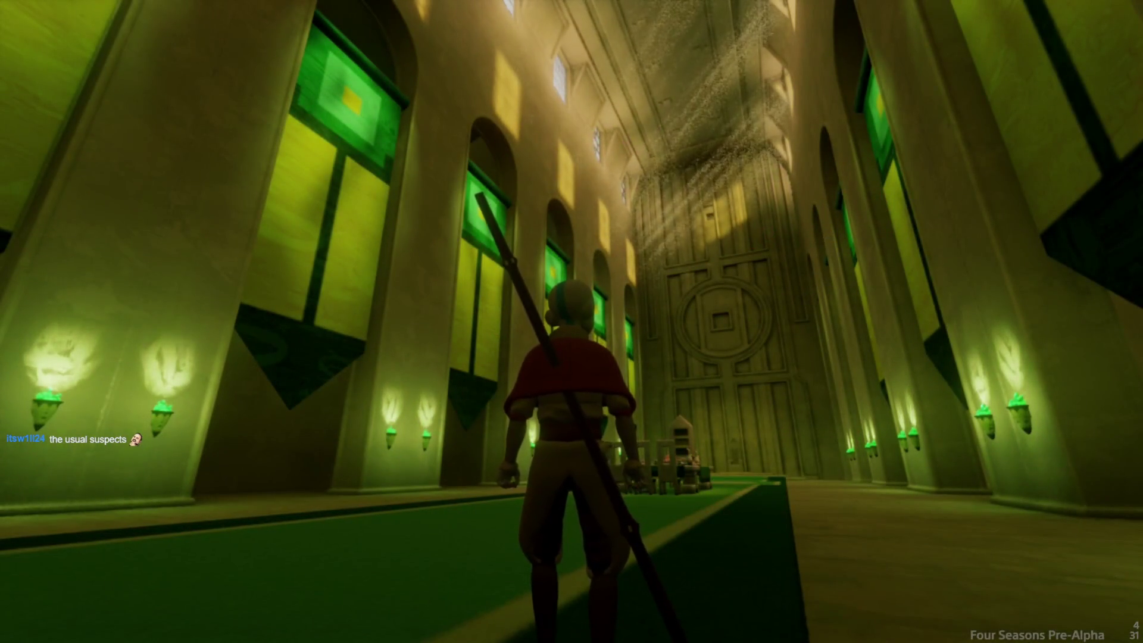